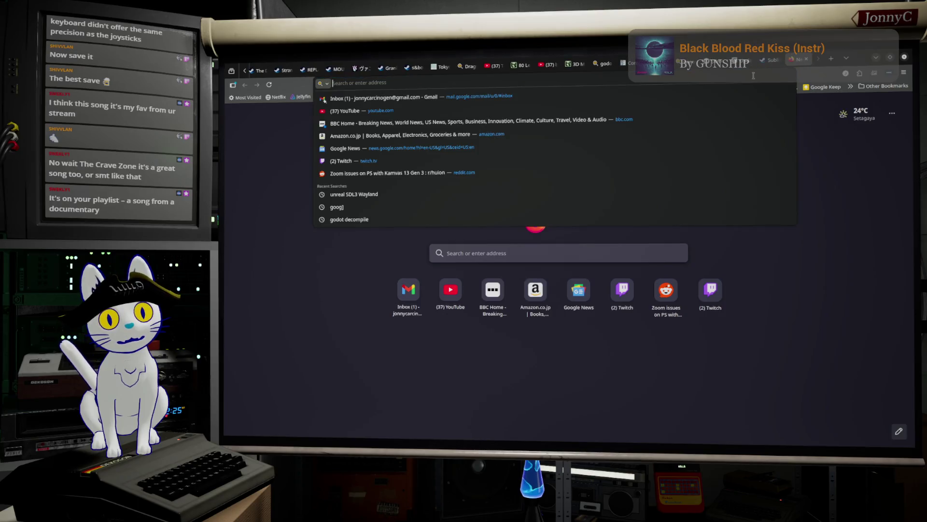
Open the Braille Institute's Atkinson Hyperlegible font page from the 'Atki' address-bar suggestion.
type("Atki")
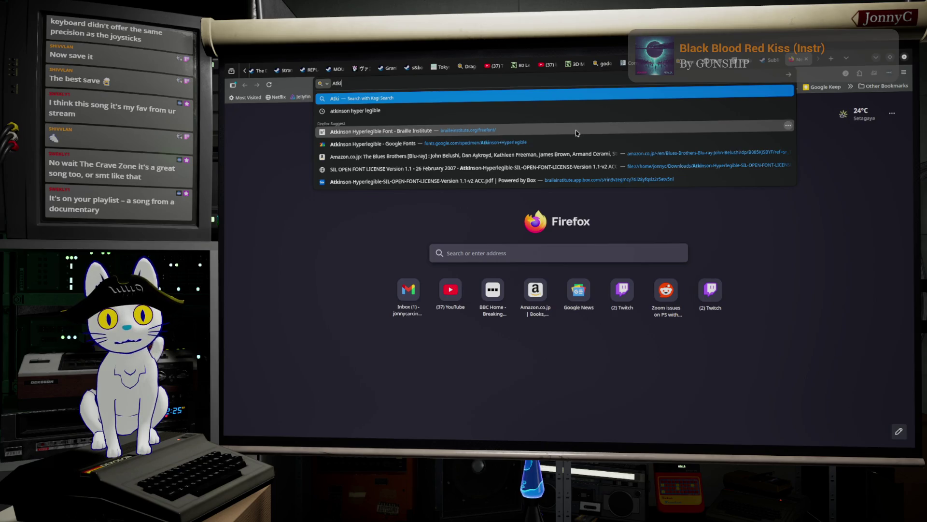
left_click(577, 133)
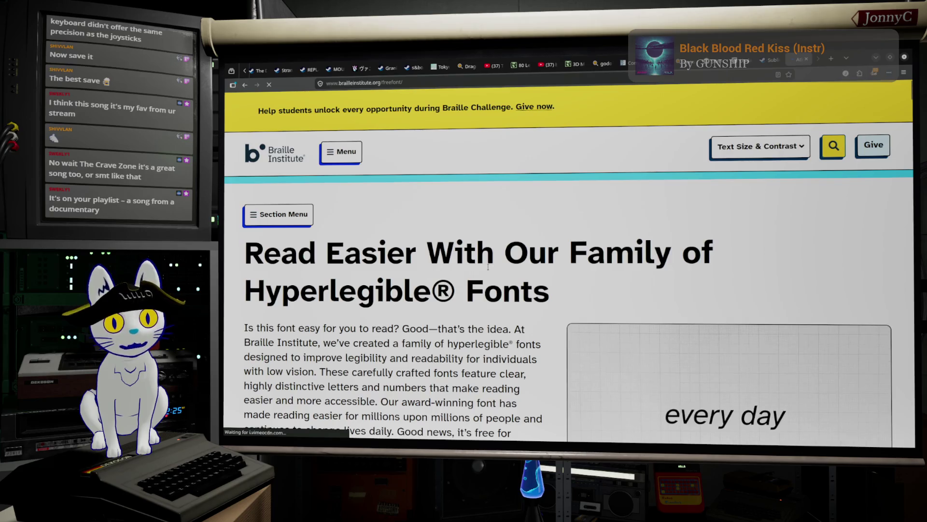
scroll(488, 265, "down", 2)
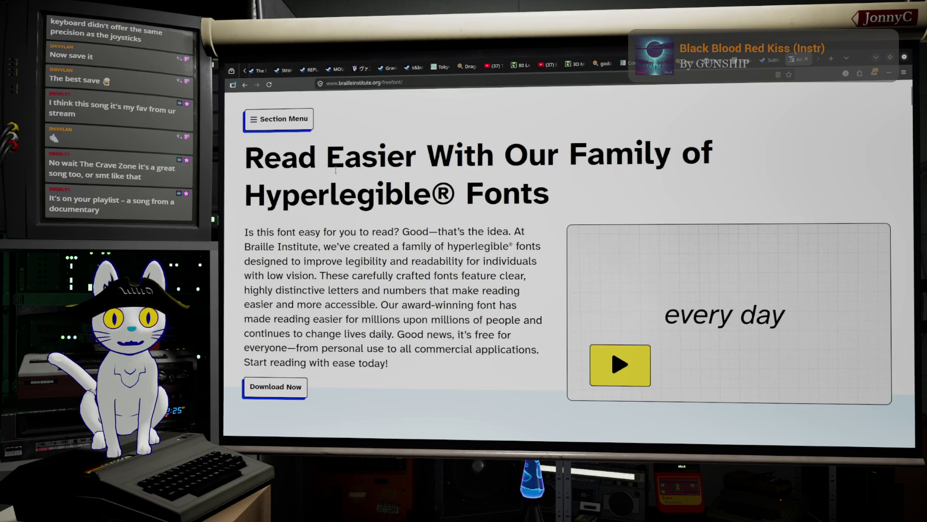
Scroll down past 'Legible. Life Changing.' to the Unique Design Features letterform cards.
scroll(369, 176, "down", 3)
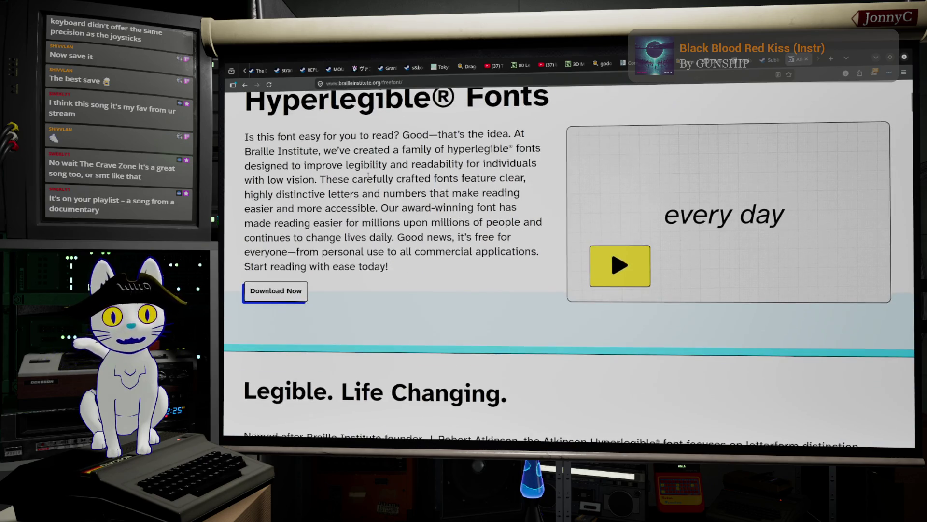
scroll(368, 176, "down", 3)
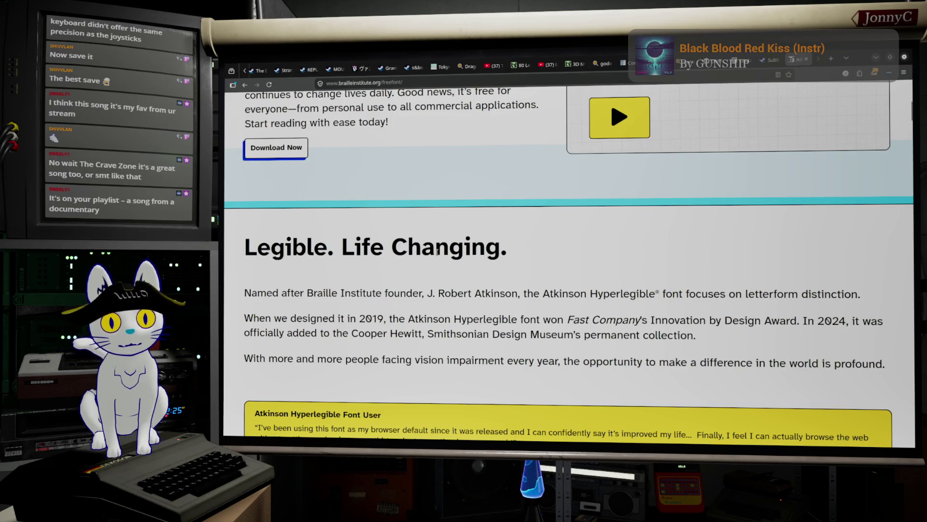
scroll(455, 254, "down", 3)
scroll(455, 254, "down", 6)
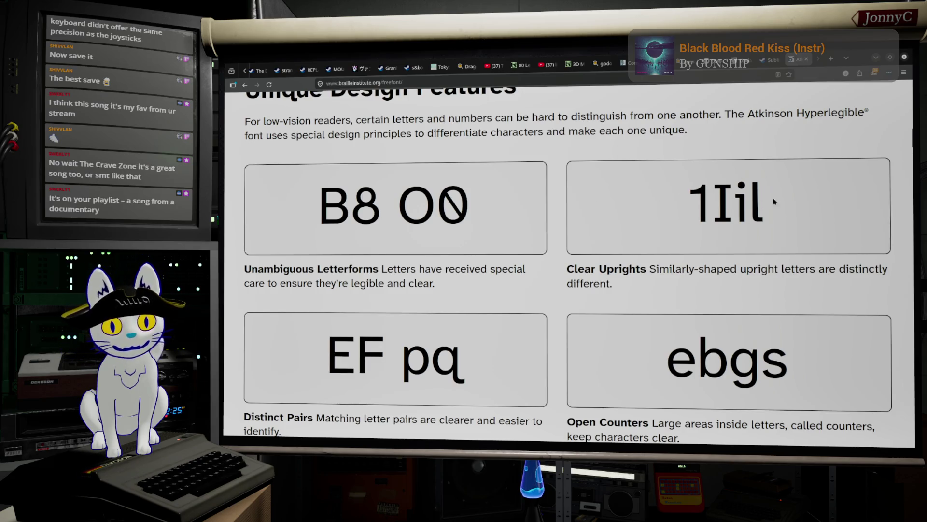
scroll(738, 232, "down", 3)
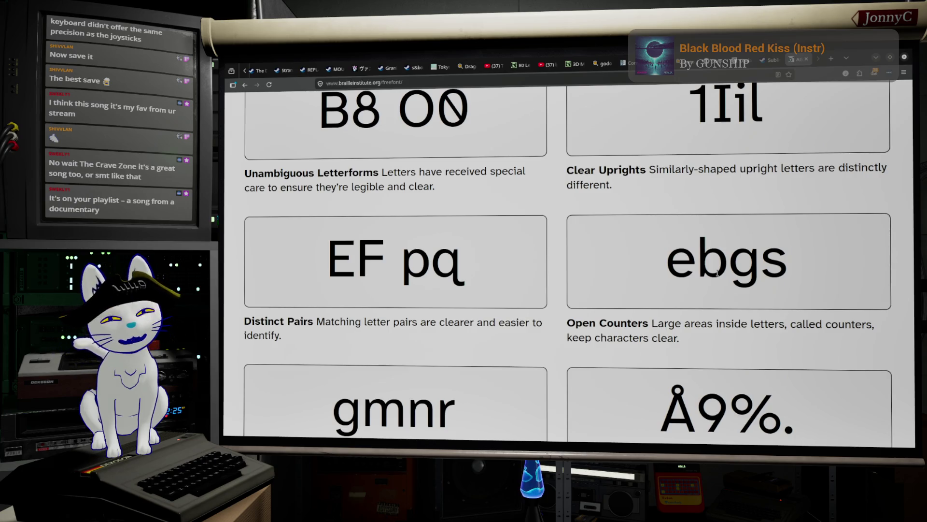
scroll(640, 283, "down", 5)
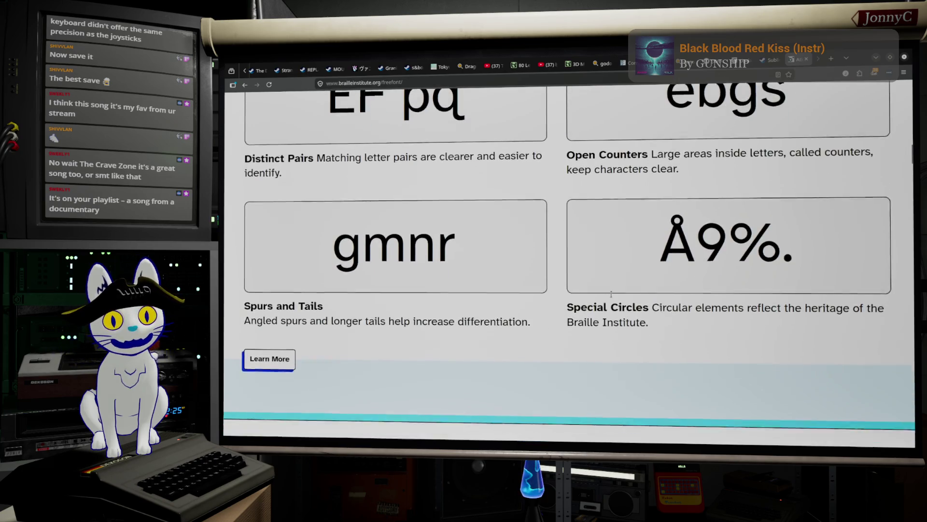
scroll(549, 302, "down", 7)
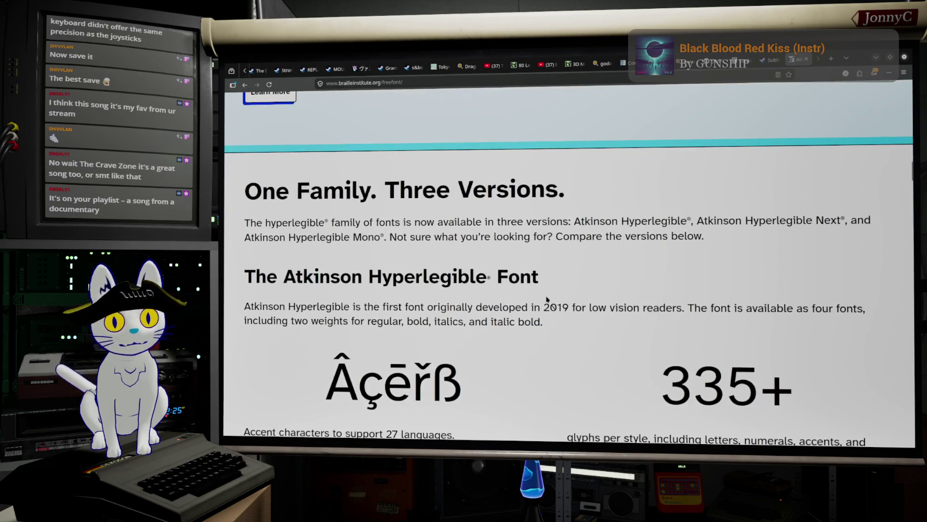
Scroll through 'One Family. Three Versions.' comparing the original, Next and Mono fonts.
scroll(547, 300, "up", 1)
scroll(555, 251, "down", 6)
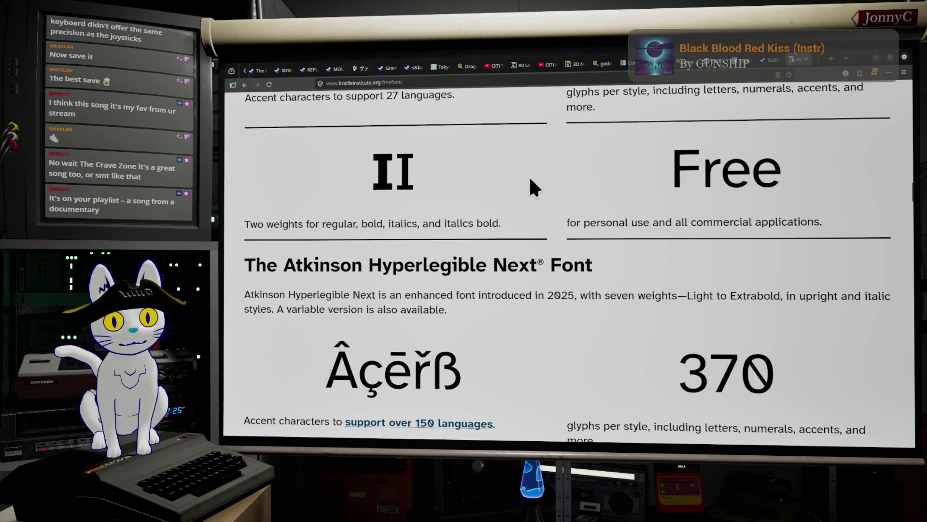
scroll(532, 178, "down", 4)
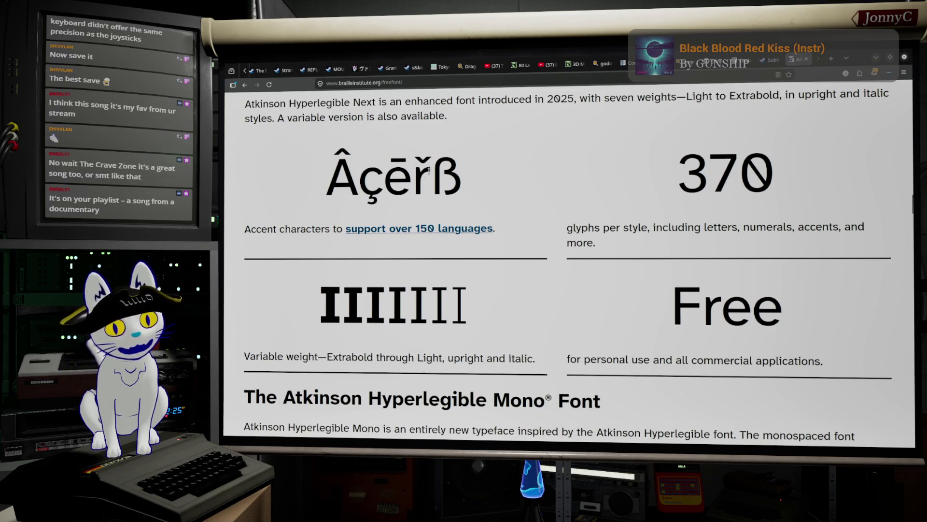
scroll(486, 154, "down", 1)
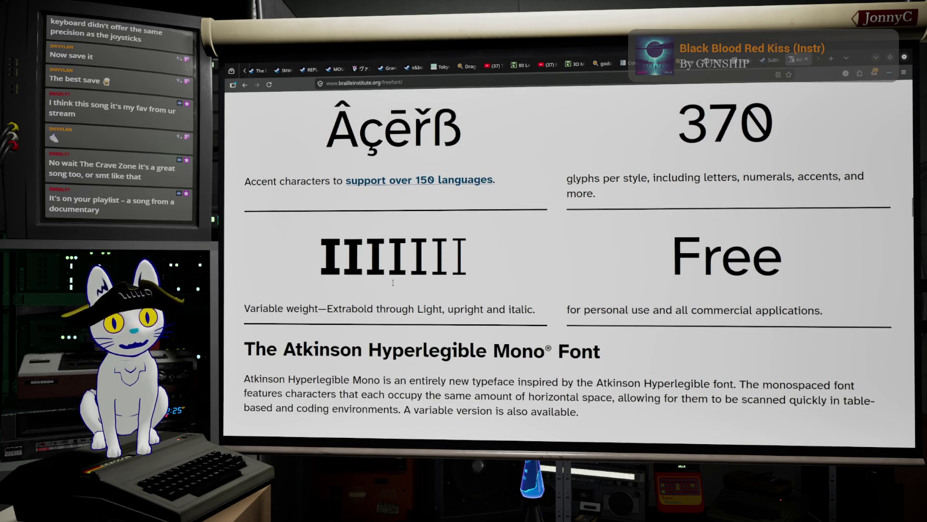
scroll(399, 256, "down", 1)
scroll(644, 202, "down", 10)
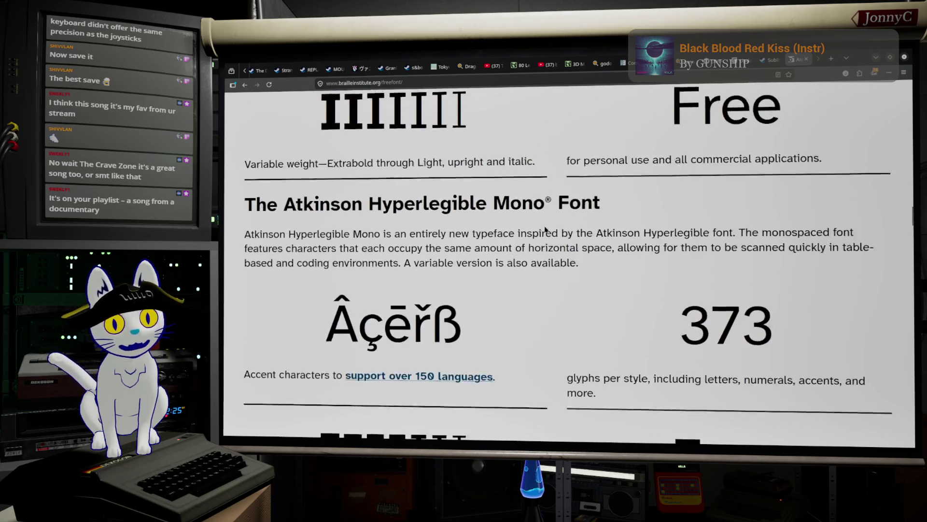
scroll(545, 230, "up", 20)
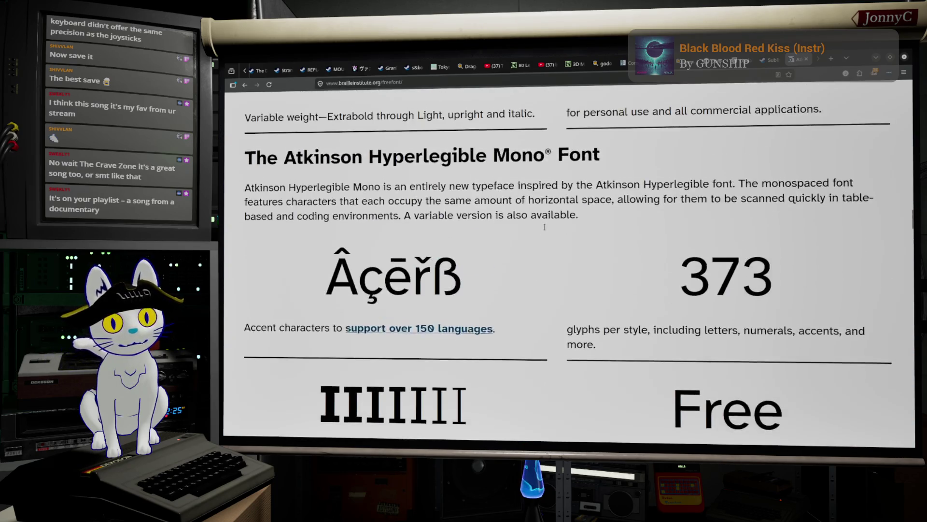
scroll(544, 229, "up", 15)
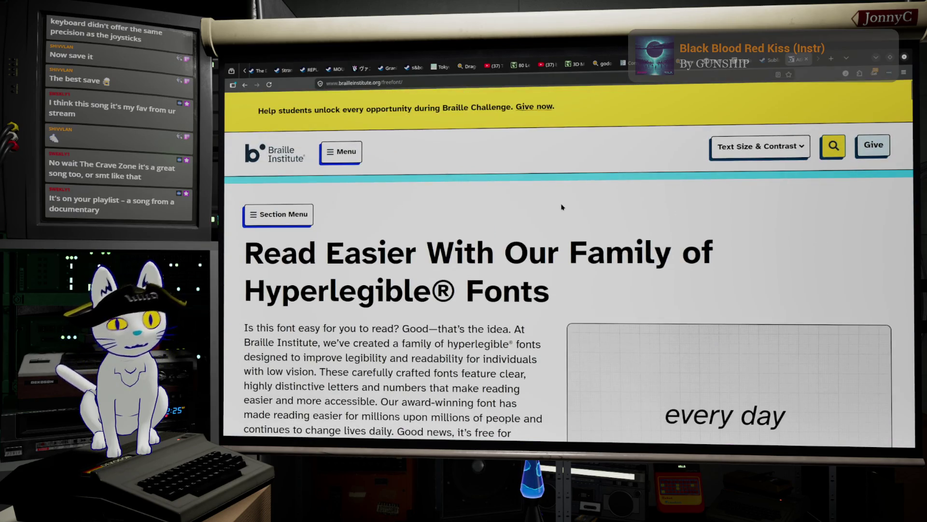
scroll(546, 263, "down", 1)
scroll(546, 263, "down", 12)
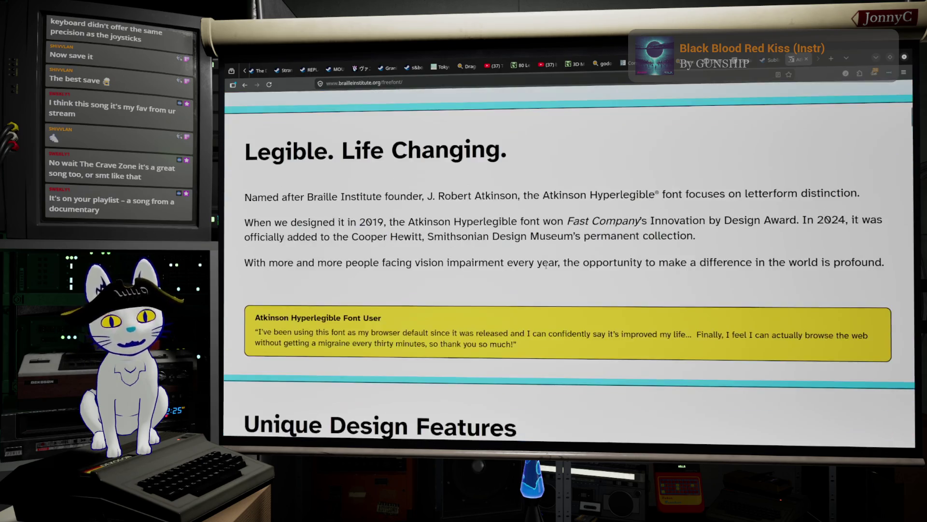
scroll(554, 260, "down", 6)
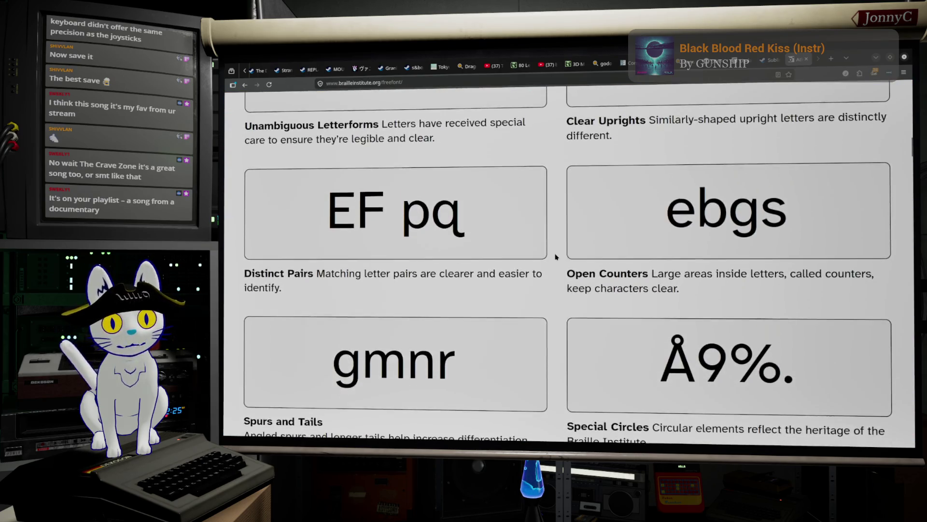
Scroll back to the page header and return to the Unreal widget editor.
scroll(555, 258, "up", 2)
scroll(555, 256, "up", 15)
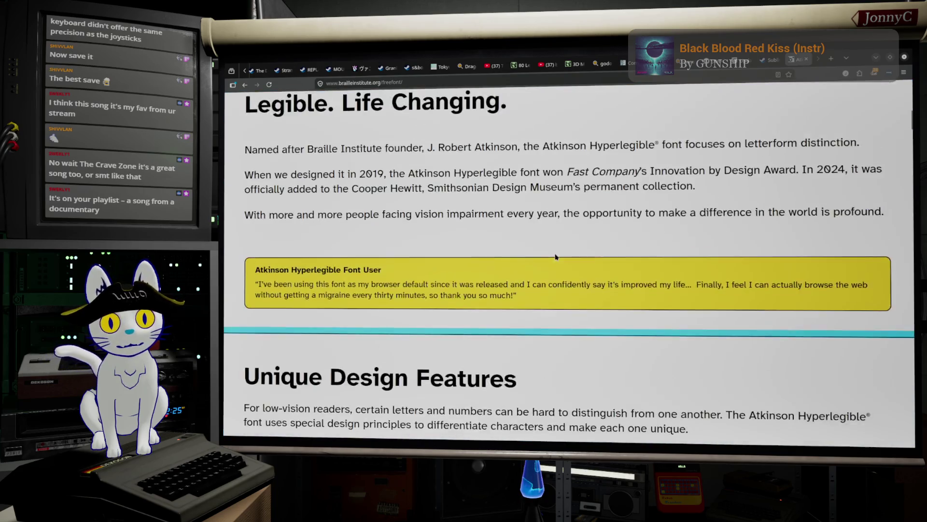
left_click(879, 57)
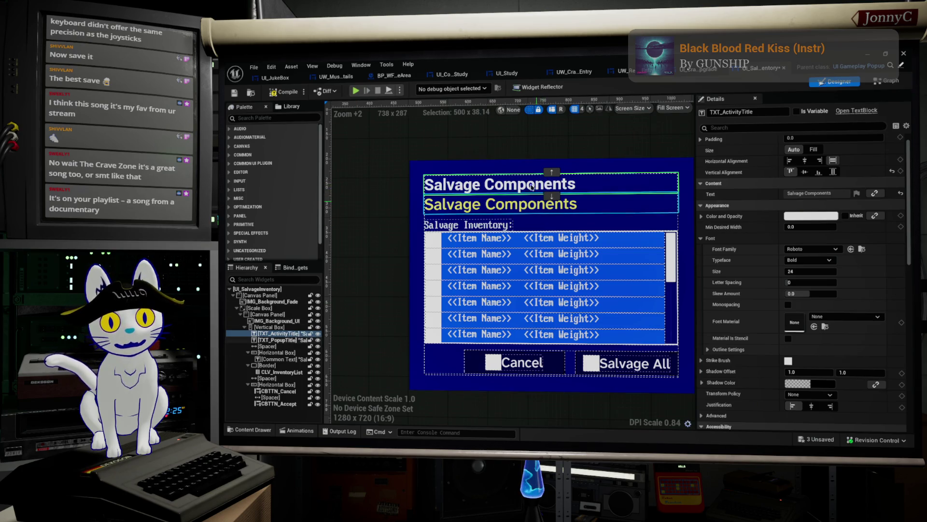
Delete TXT_ActivityTitle, style the Salvage Inventory label CUI_TXT_General_Style, then open CLV_InventoryList's source.
key("Delete")
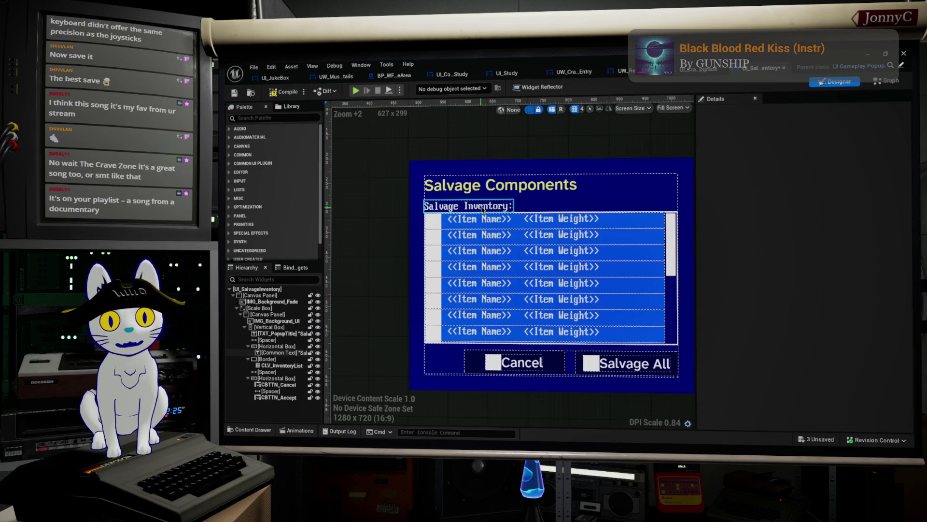
left_click(482, 208)
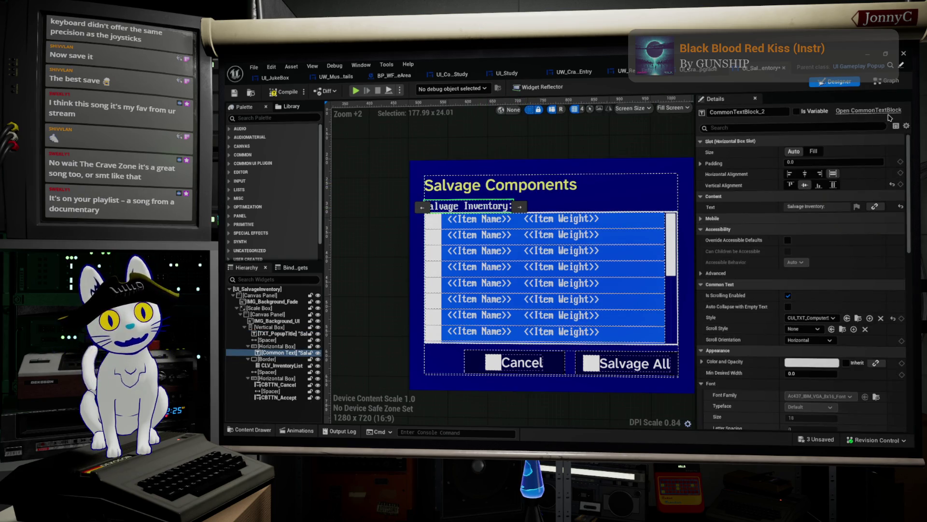
left_click(813, 316)
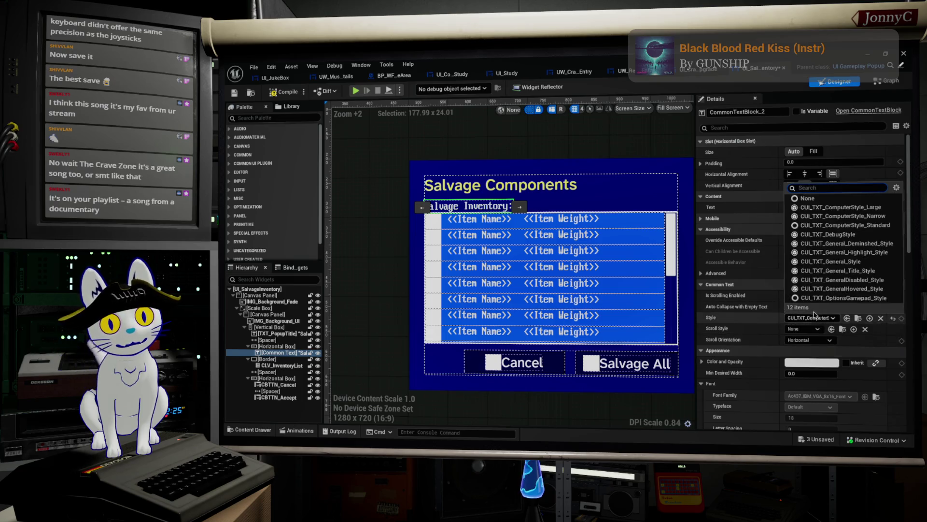
left_click(831, 261)
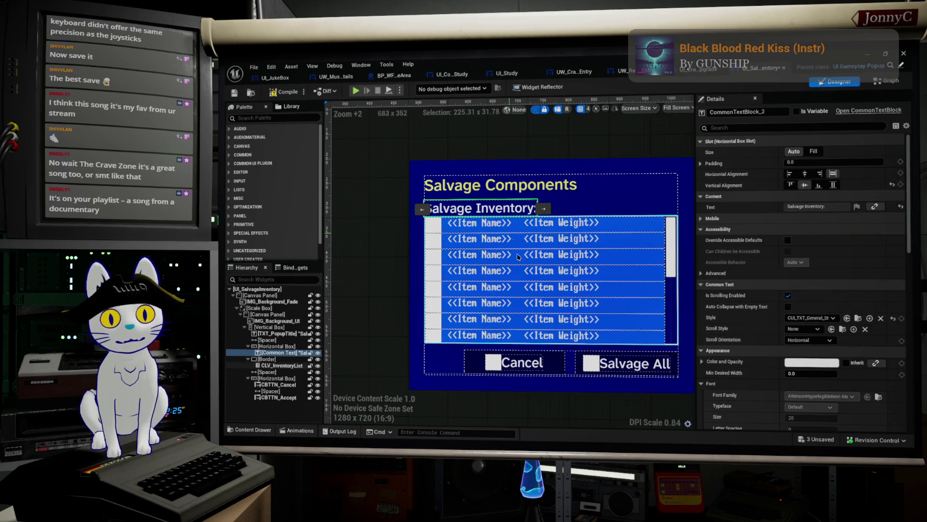
left_click(520, 225)
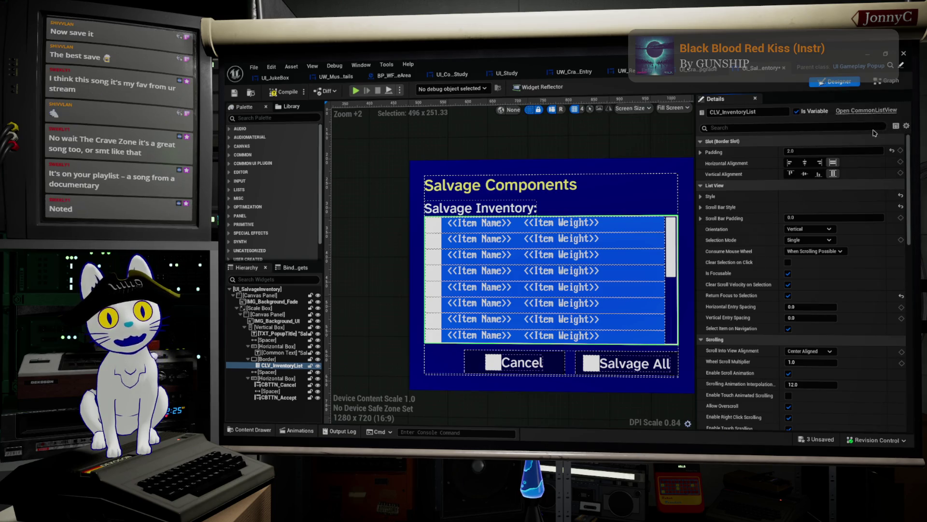
left_click(869, 110)
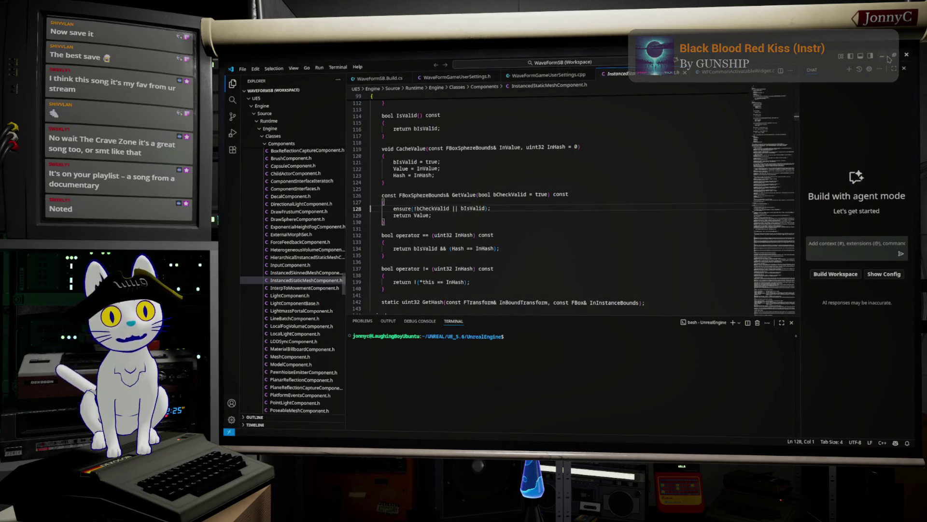
Leave VS Code and browse to CLV_InventoryList's Entry Widget Class, UW_Salvage_Entry, in the Content Browser.
left_click(883, 57)
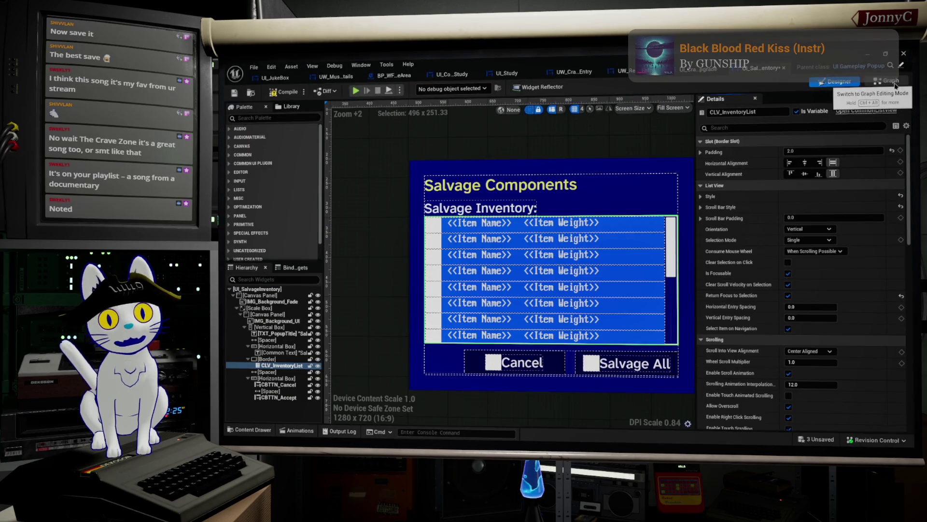
scroll(836, 254, "down", 2)
scroll(836, 254, "down", 8)
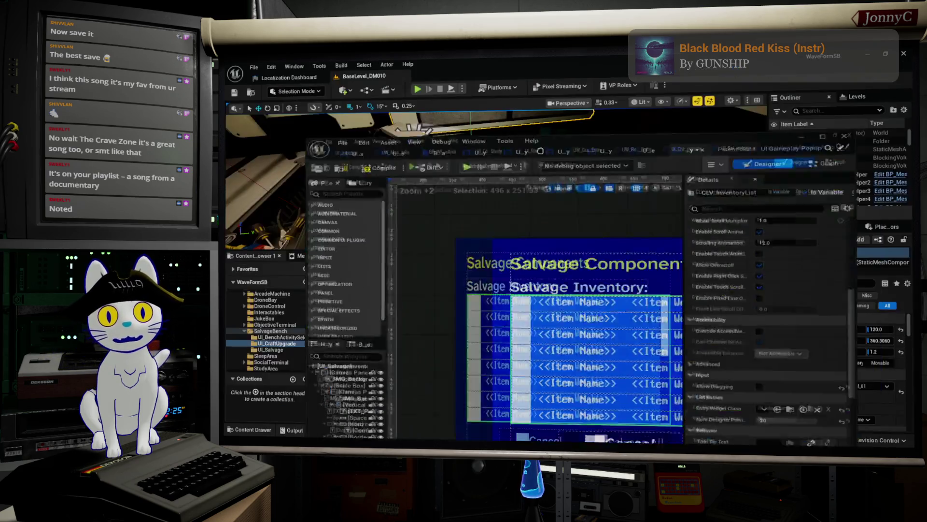
left_click(855, 328)
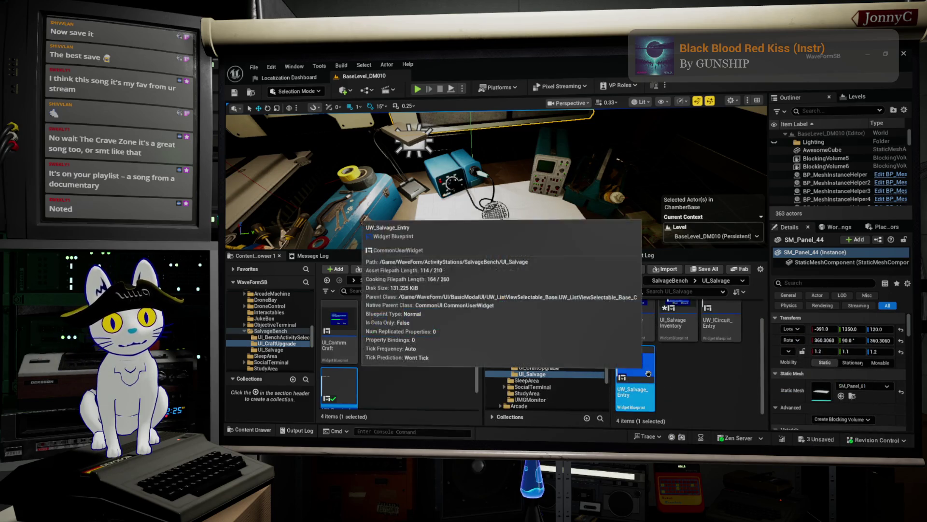
Open UW_Salvage_Entry and set TXT_SalvageName's style to CUI_TXT_General_Style.
double_click(635, 379)
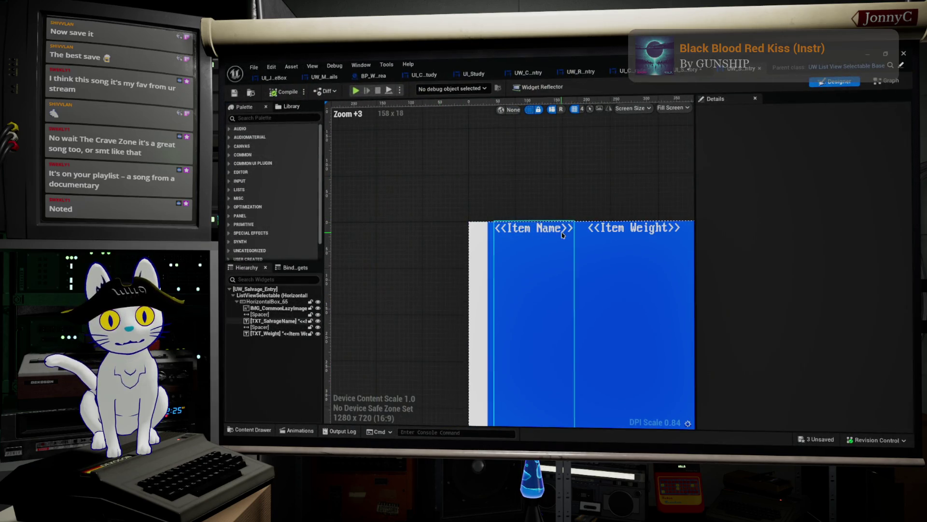
left_click(545, 230)
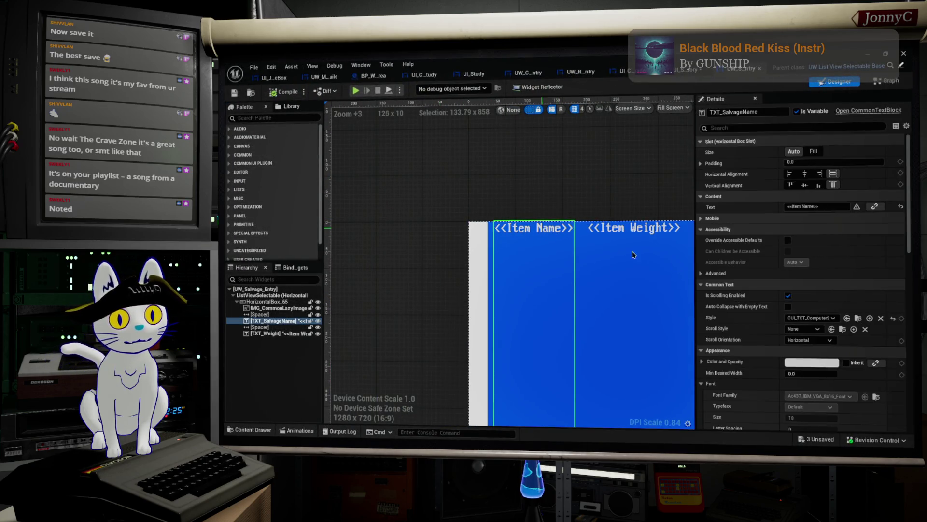
left_click(833, 319)
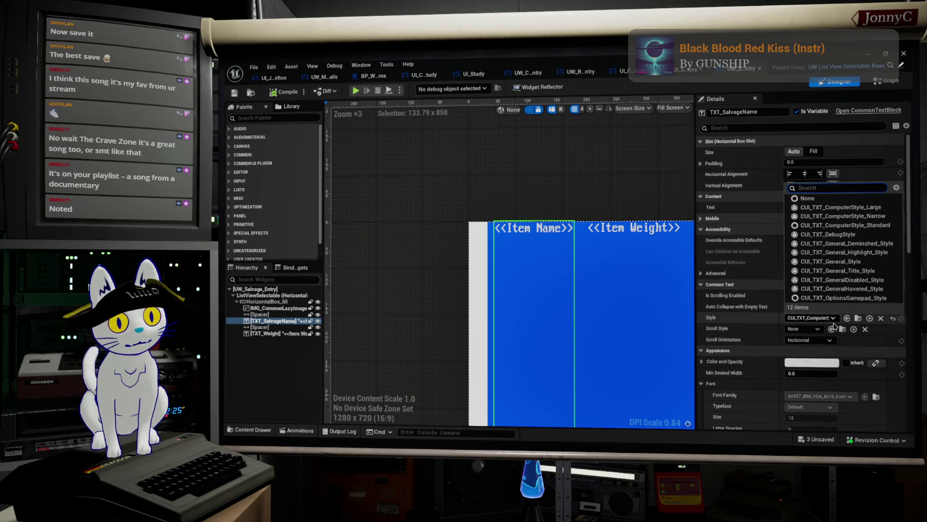
left_click(872, 262)
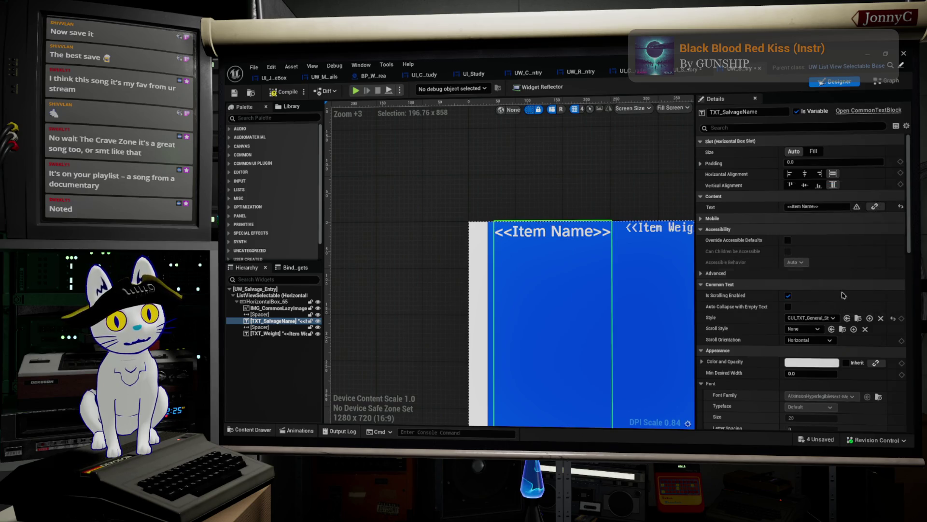
Apply CUI_TXT_General_Style to TXT_Weight as well, then save all assets.
left_click(548, 302)
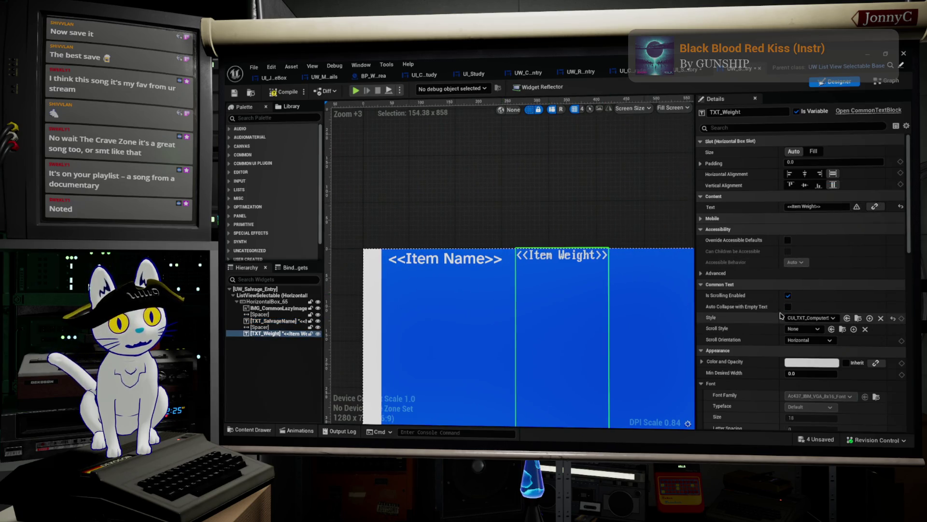
left_click(806, 317)
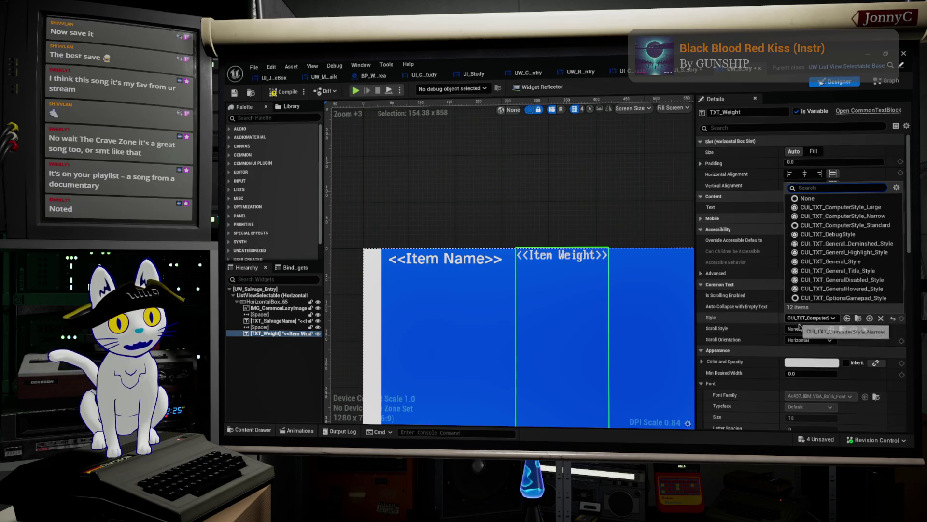
left_click(864, 262)
left_click_drag(532, 339, 478, 347)
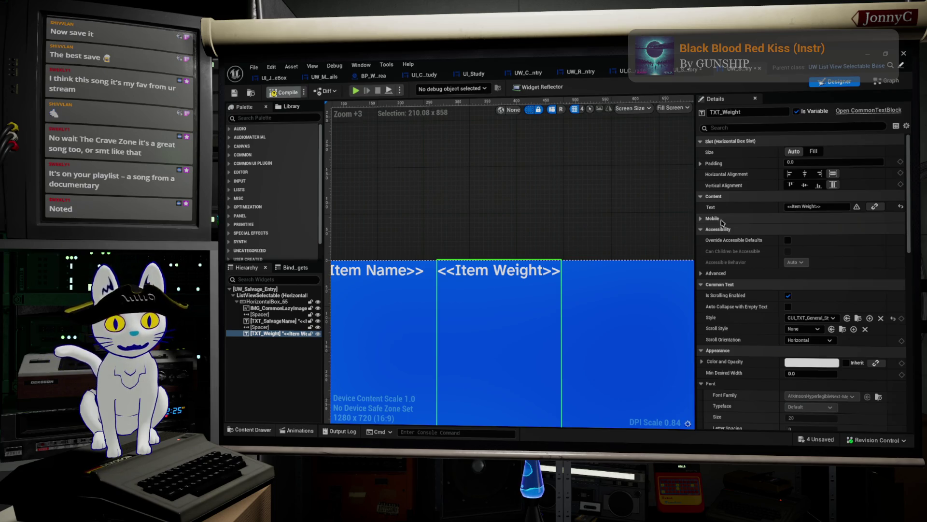
left_click(254, 66)
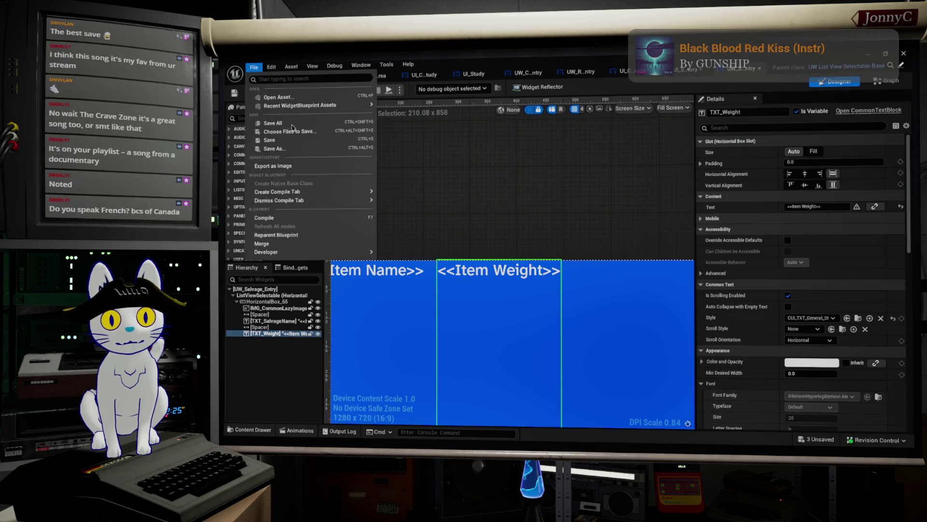
left_click(412, 192)
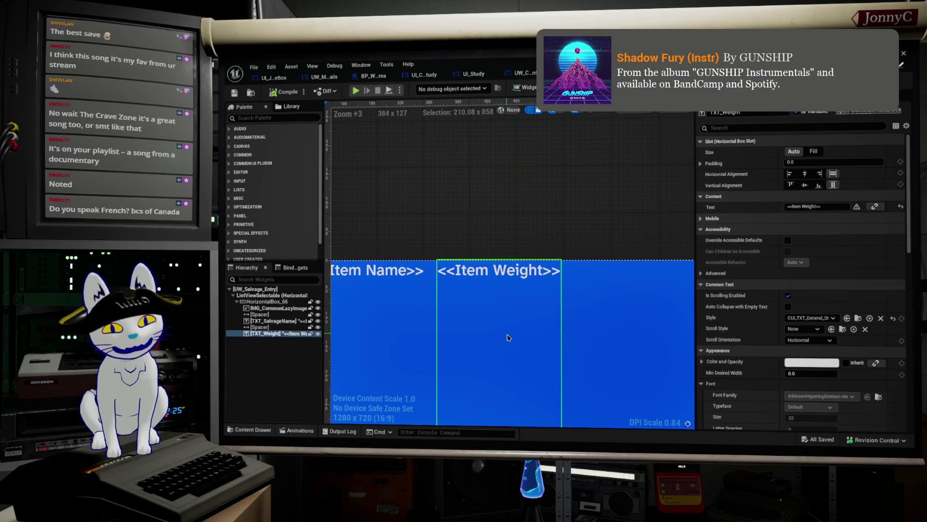
Zoom out the designer canvas and save all assets from the File menu.
scroll(507, 337, "down", 7)
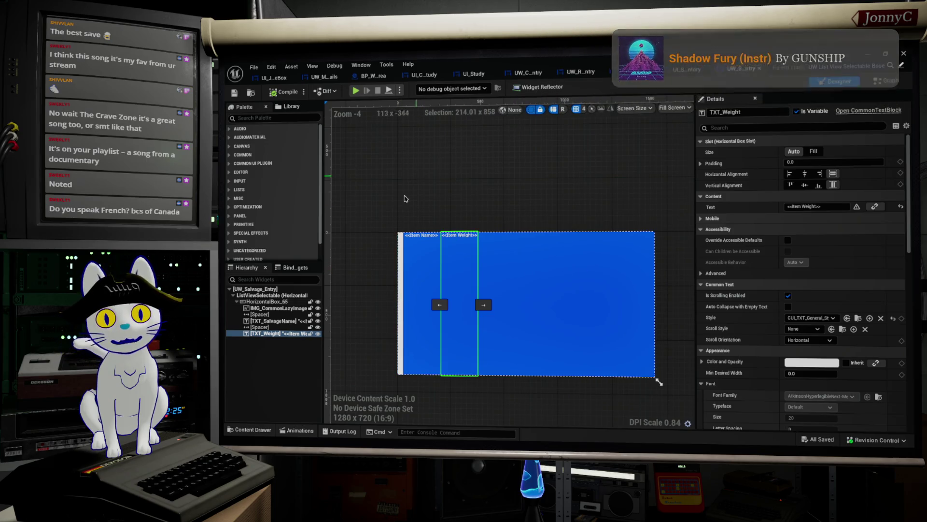
left_click(254, 68)
key("Escape")
left_click(252, 67)
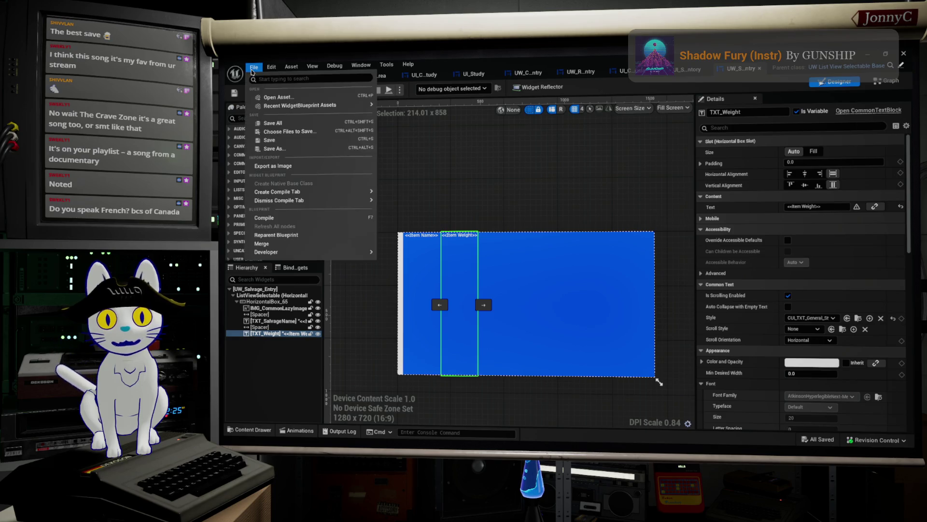
left_click(287, 126)
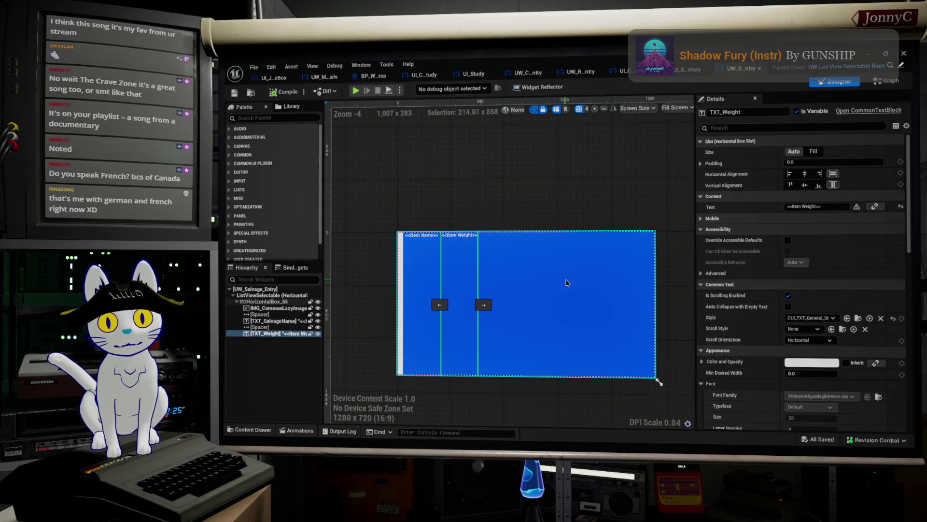
Zoom the canvas back in and switch to the UW_RequiredComp_Entry widget.
scroll(517, 265, "up", 5)
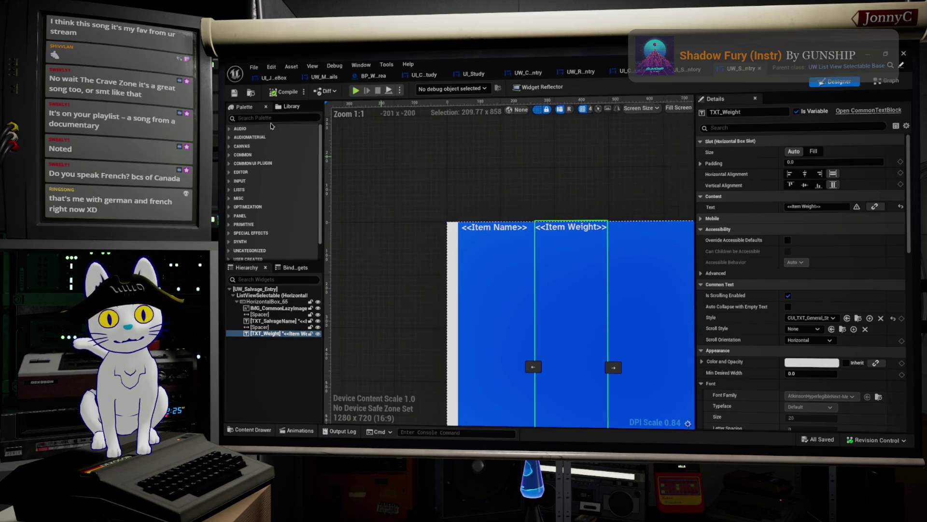
scroll(333, 140, "up", 1)
left_click(253, 66)
key("Escape")
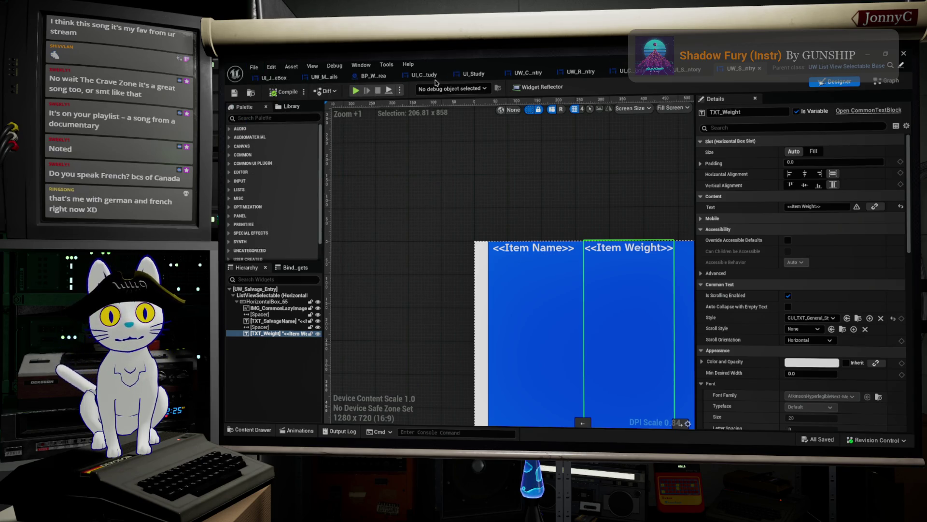
left_click(525, 74)
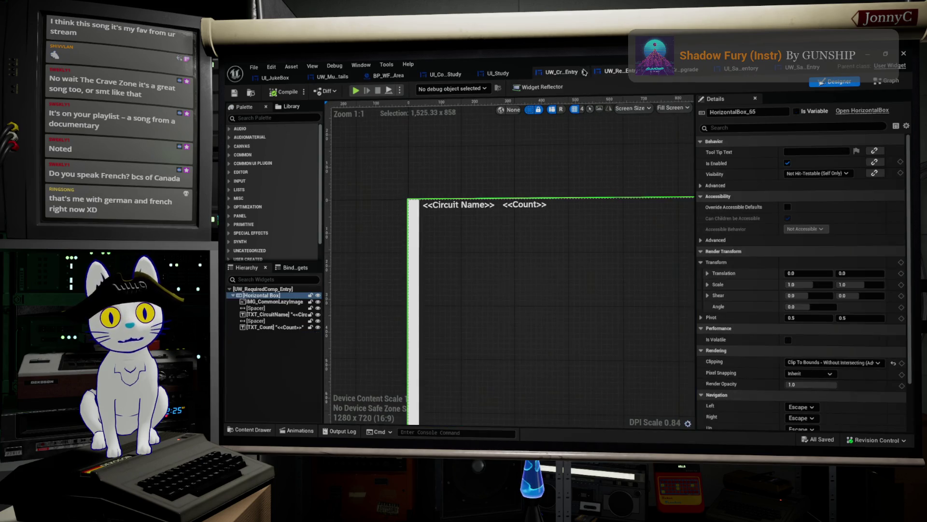
Select the UI_SalvageInventory popup's background image and frame the whole popup.
left_click(737, 72)
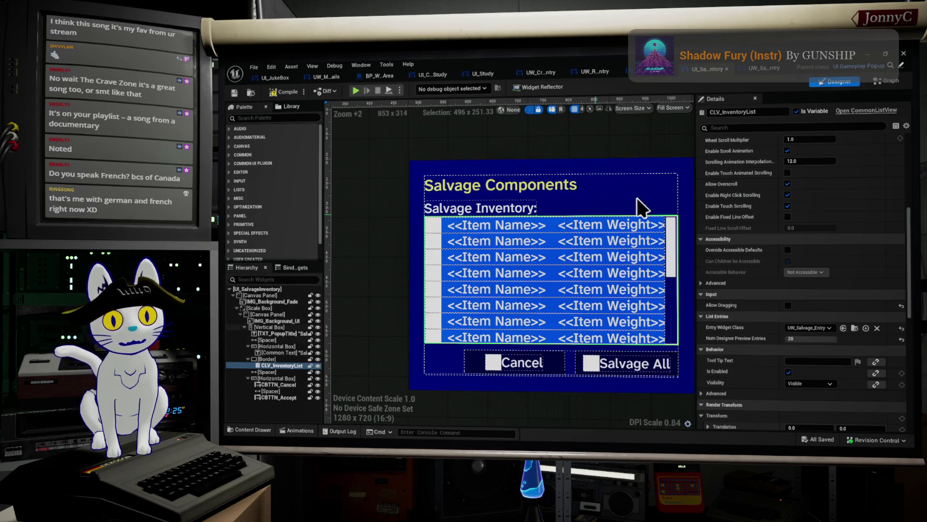
left_click(688, 170)
left_click_drag(651, 111, 576, 138)
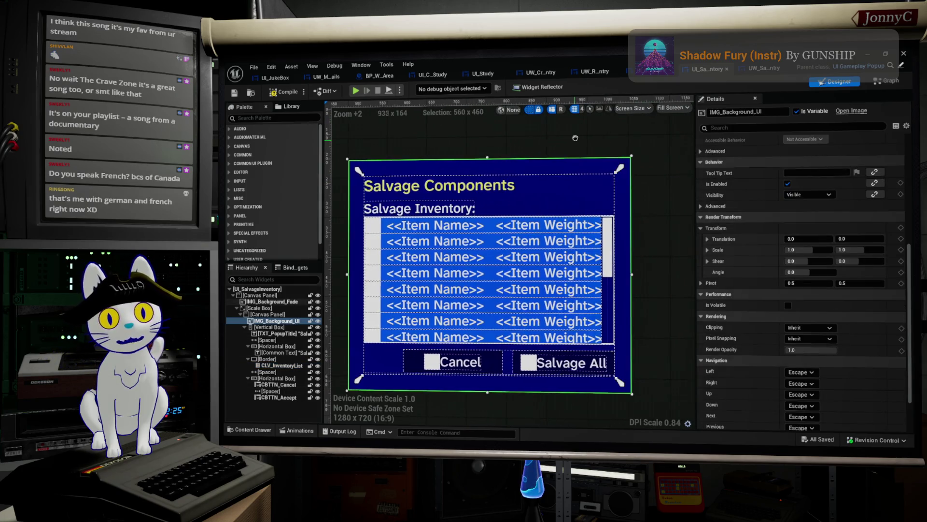
Check the UI_ConfirmStudy and UI_Study popups' backgrounds, then return to UI_SalvageInventory.
left_click(428, 75)
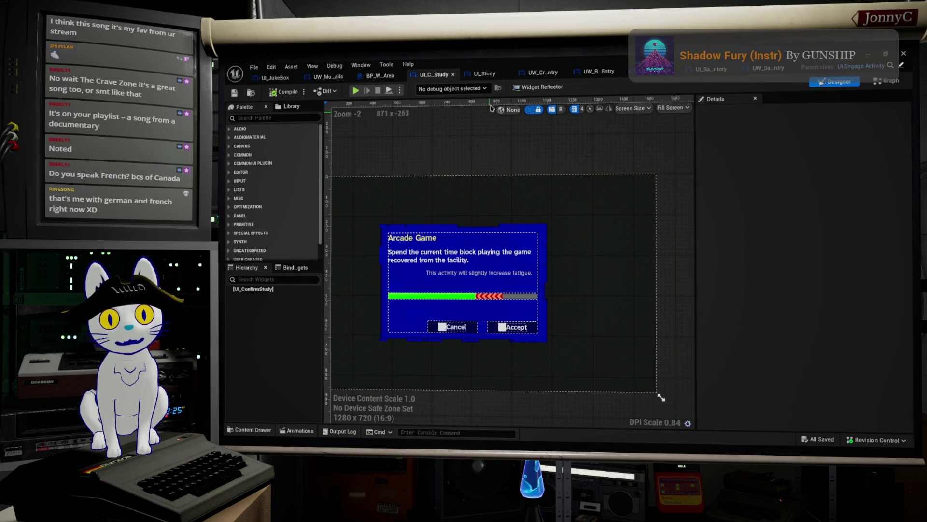
left_click(483, 73)
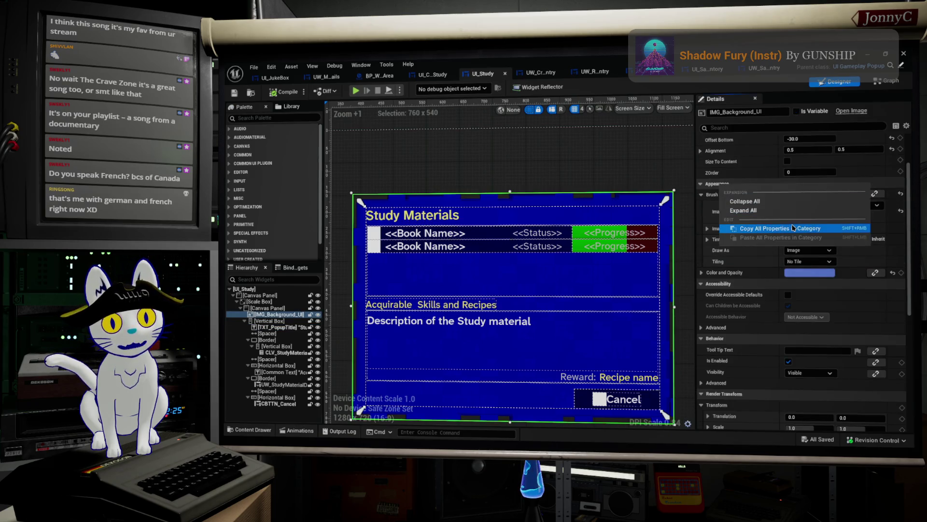
left_click(766, 68)
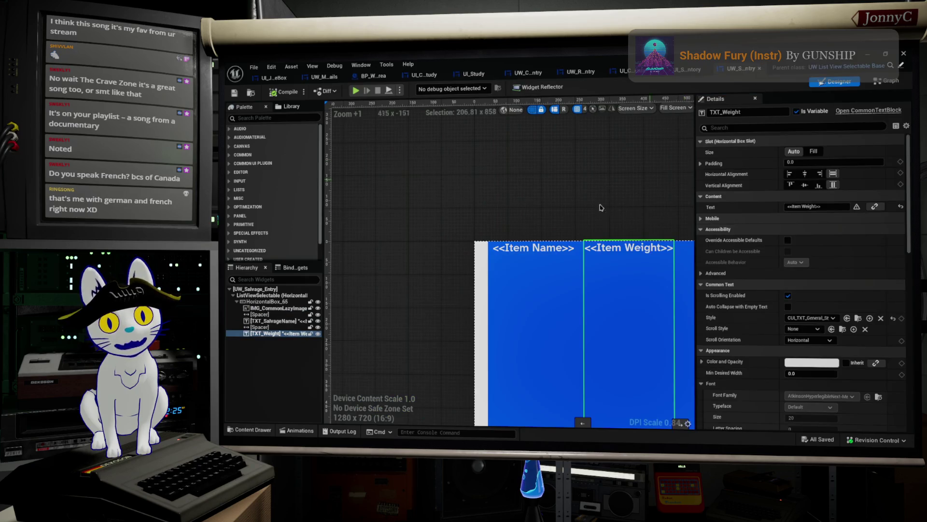
left_click(688, 69)
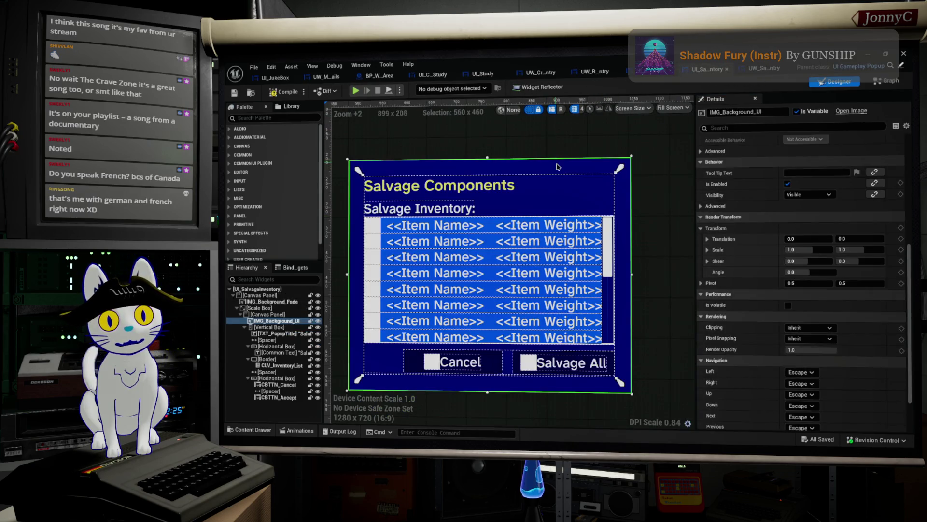
scroll(725, 325, "up", 3)
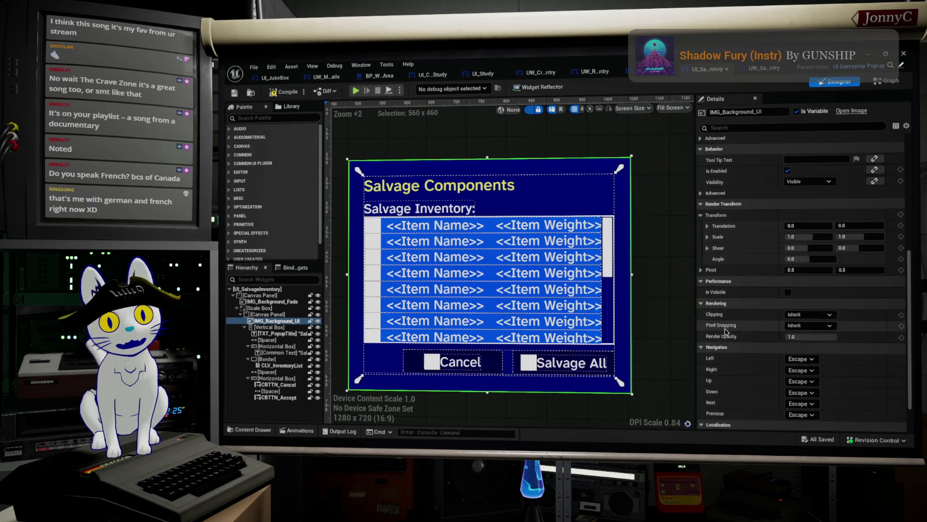
scroll(733, 329, "up", 8)
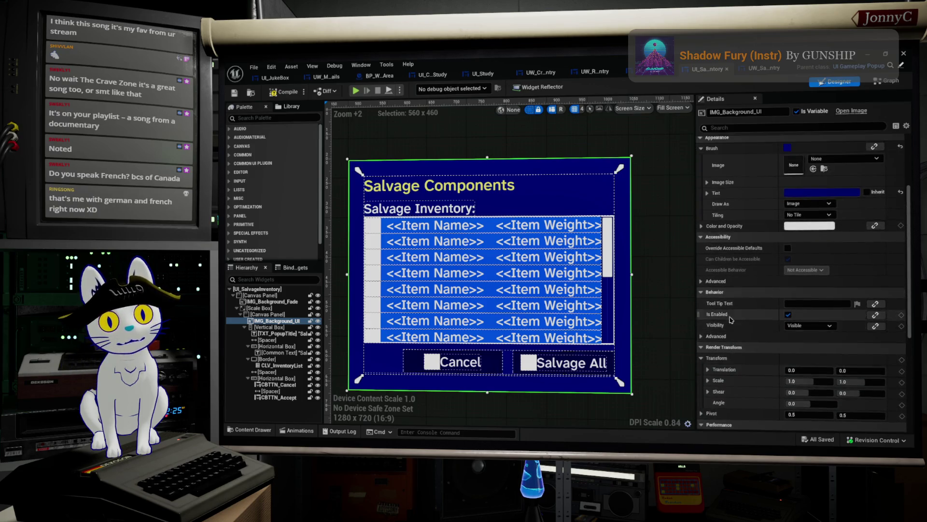
Paste the copied Appearance properties onto the background image, compile, and save all assets.
right_click(711, 194)
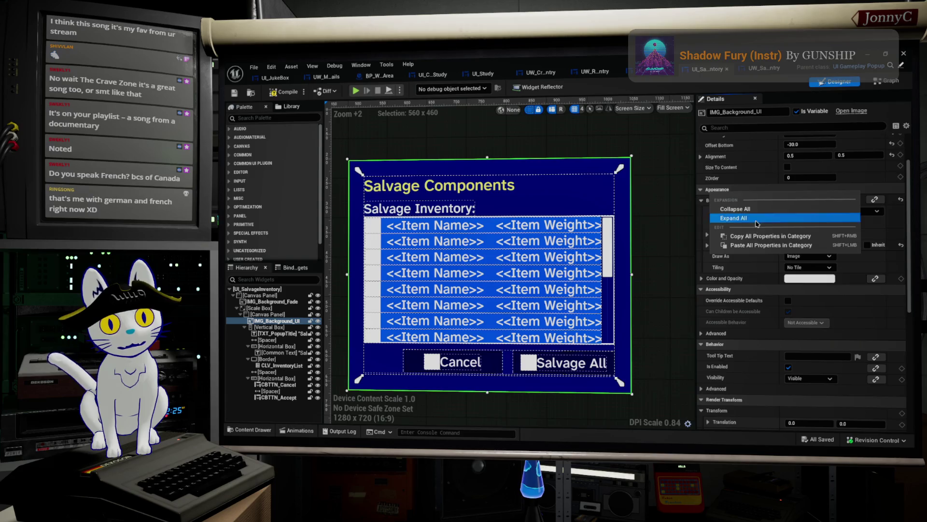
left_click(772, 245)
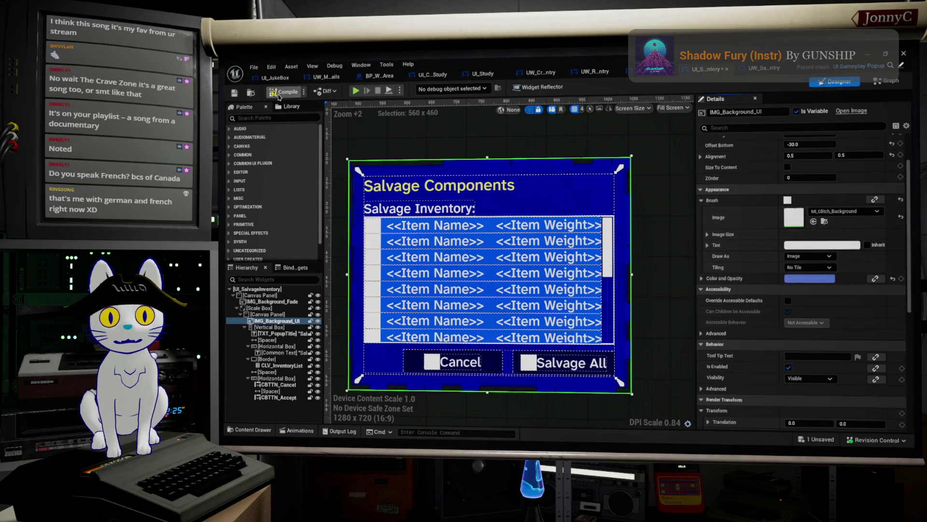
left_click(237, 93)
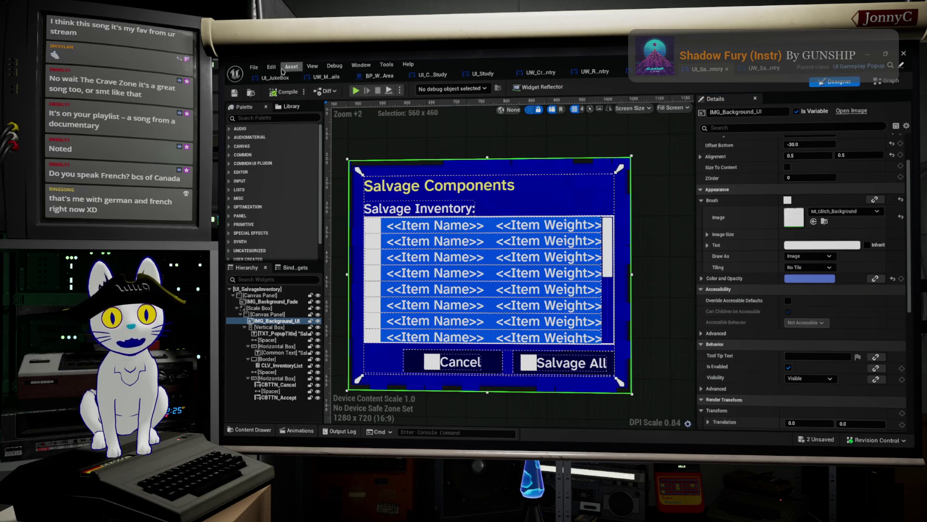
left_click(254, 67)
left_click(290, 124)
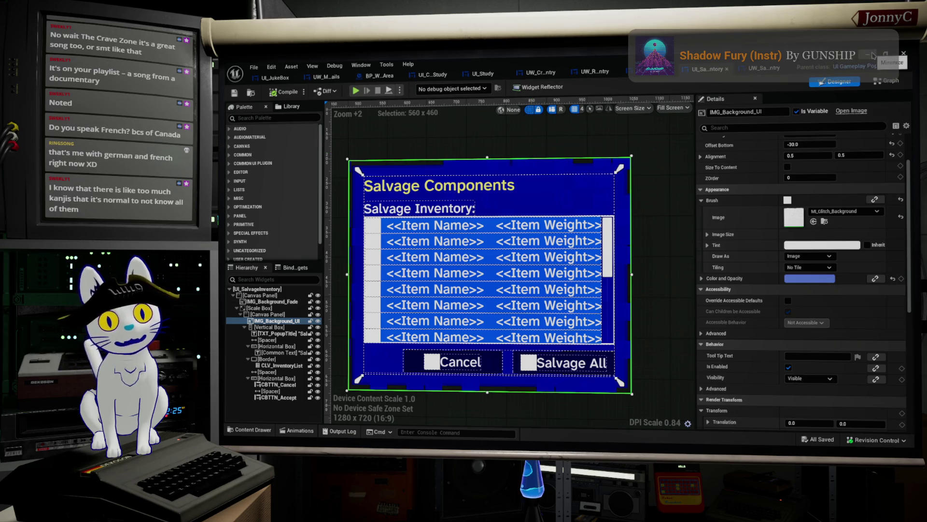
Close the widget editor, switch to Firefox, and load Google in a new tab.
left_click(904, 54)
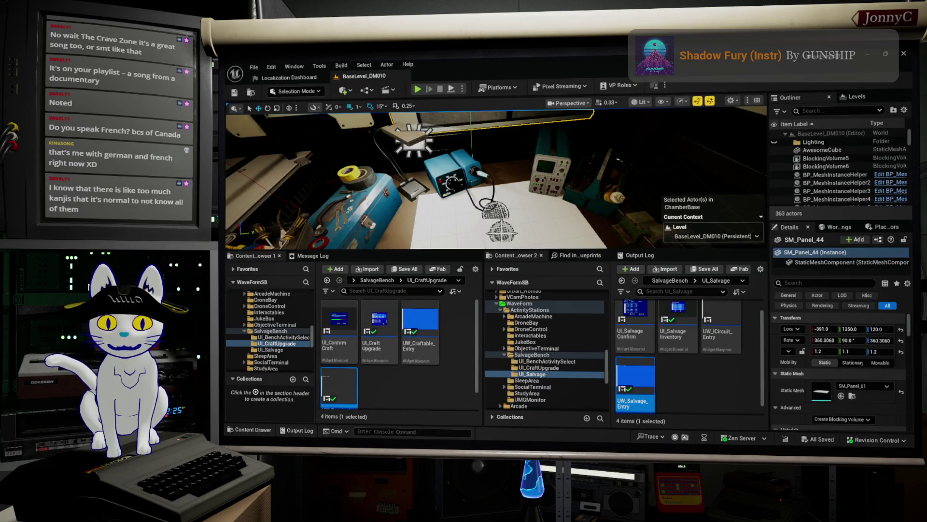
key("alt+Tab")
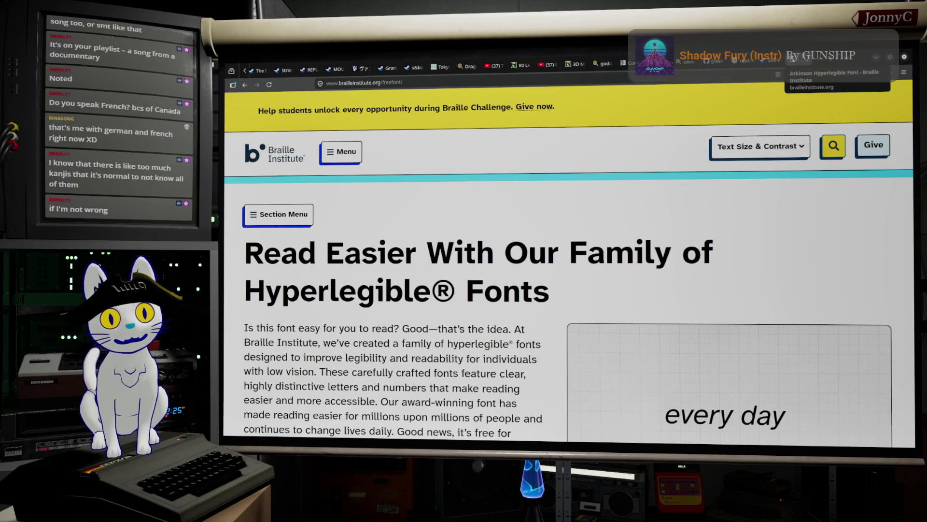
left_click(831, 61)
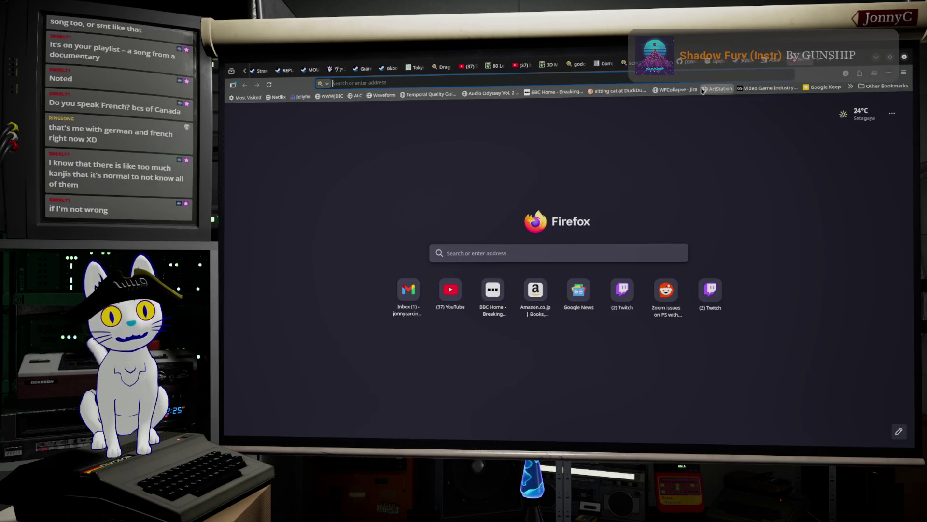
left_click(697, 78)
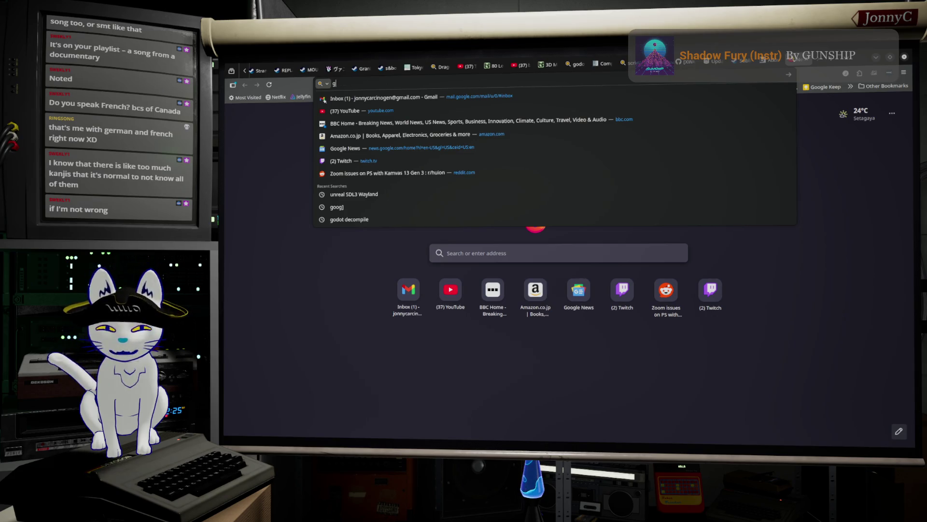
type("google.com")
key("Return")
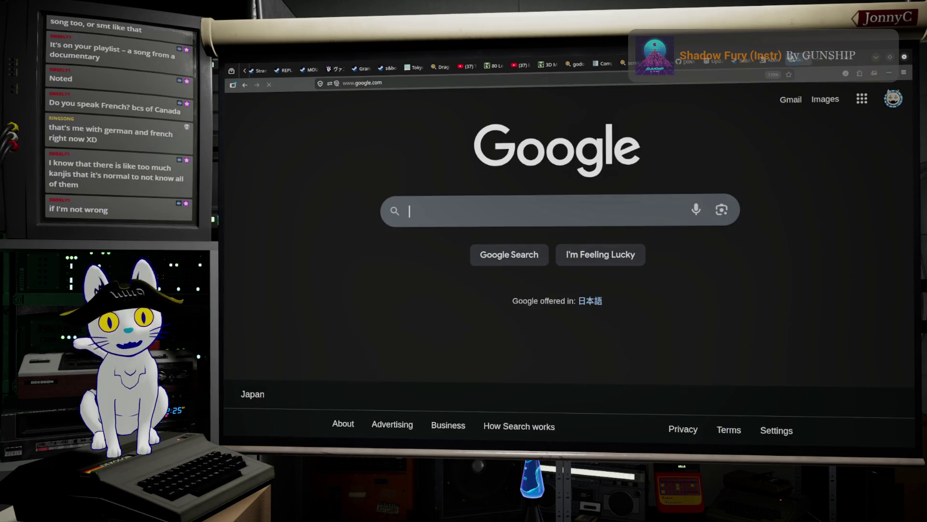
Search Google for 'joyo kanji list' and open the Kanshudo Jōyō Kanji result.
left_click(582, 211)
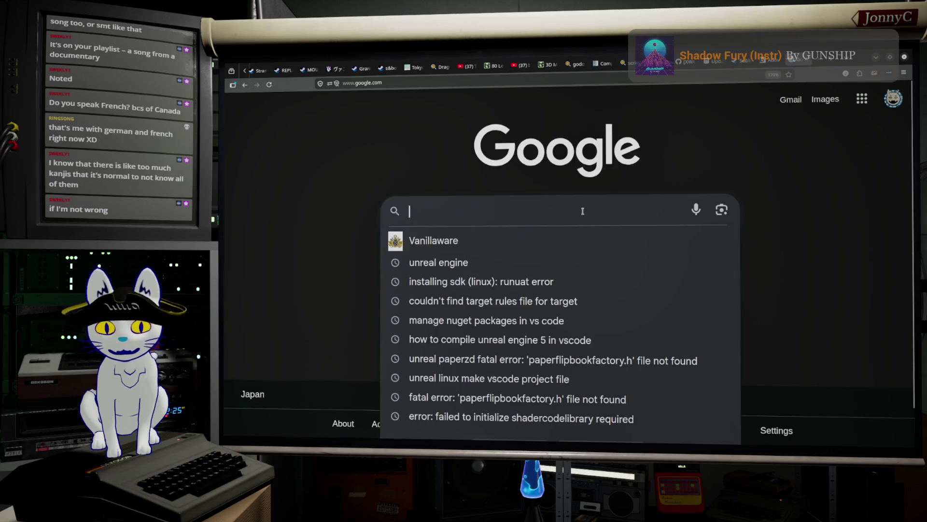
type("Joyo k")
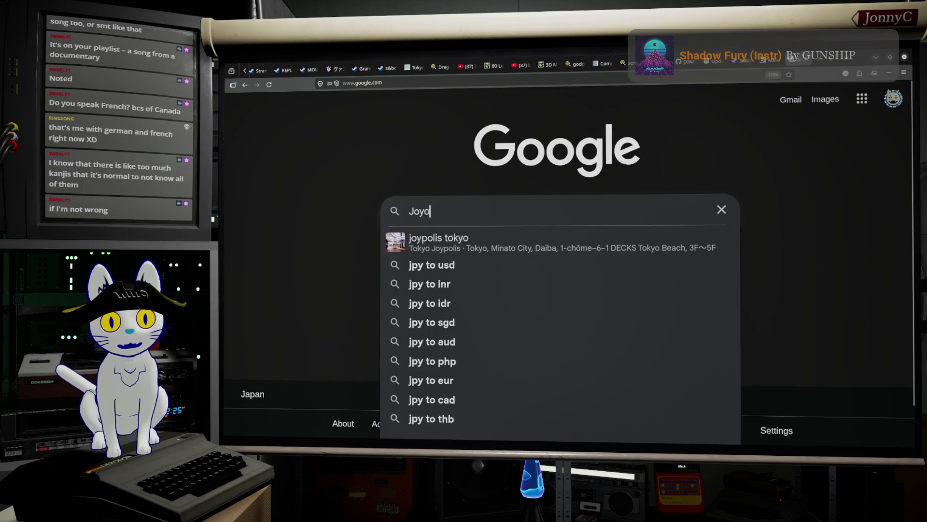
key("Down")
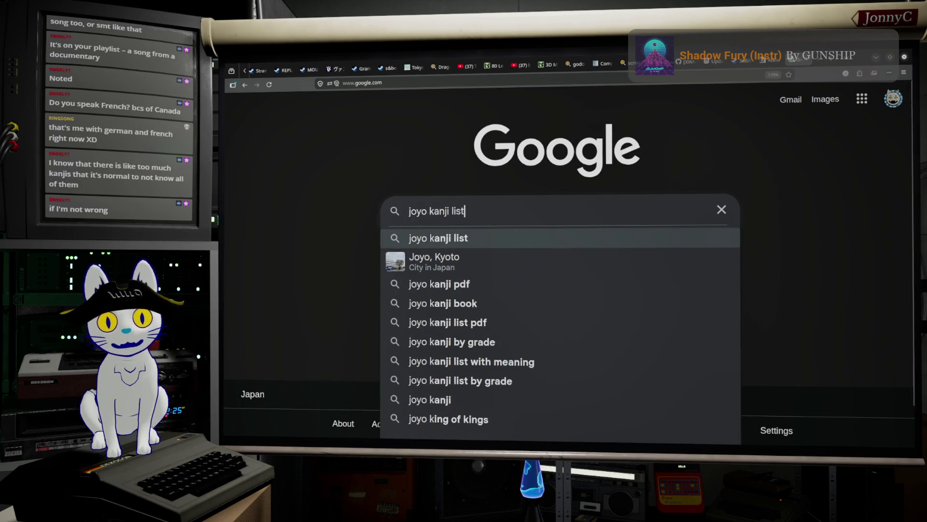
key("Return")
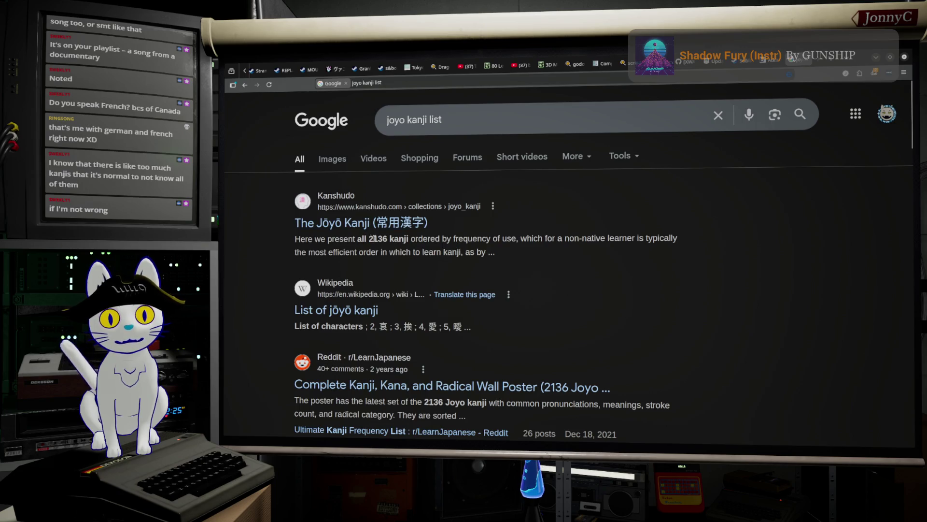
left_click(371, 225)
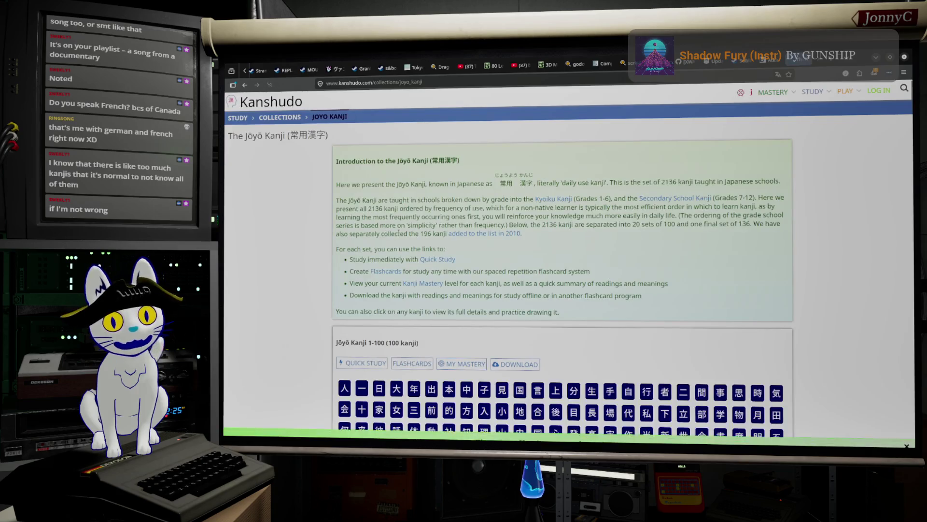
Scroll the Jōyō Kanji grids down through the 601–700 set and open the kanji 章.
scroll(458, 235, "down", 5)
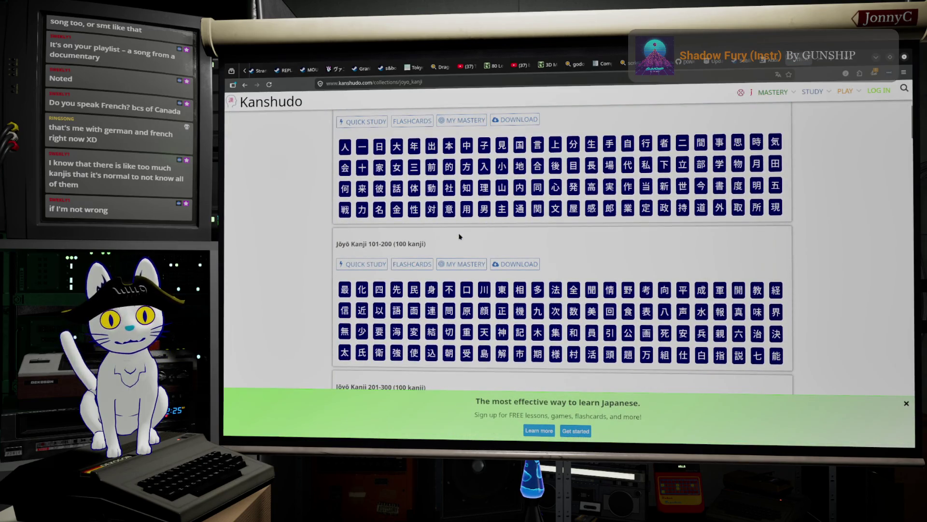
scroll(460, 236, "up", 1)
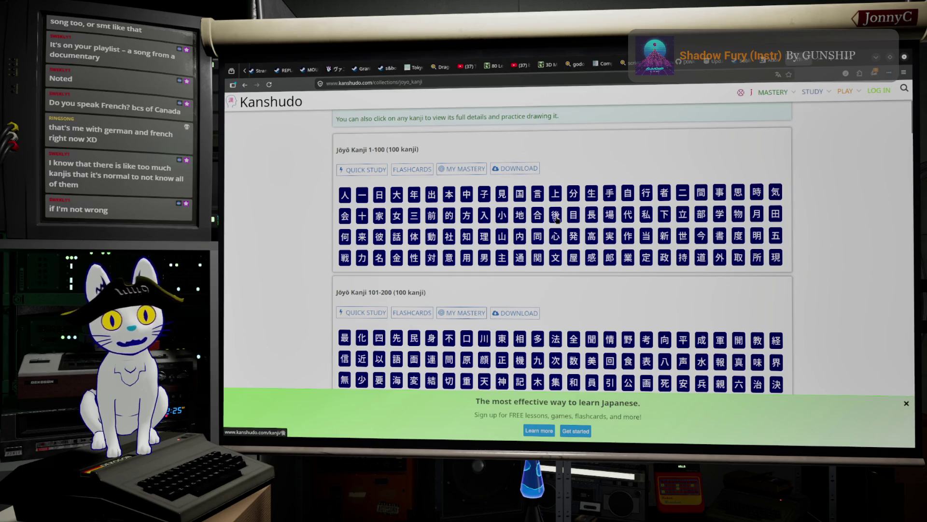
scroll(581, 252, "down", 1)
scroll(580, 253, "down", 5)
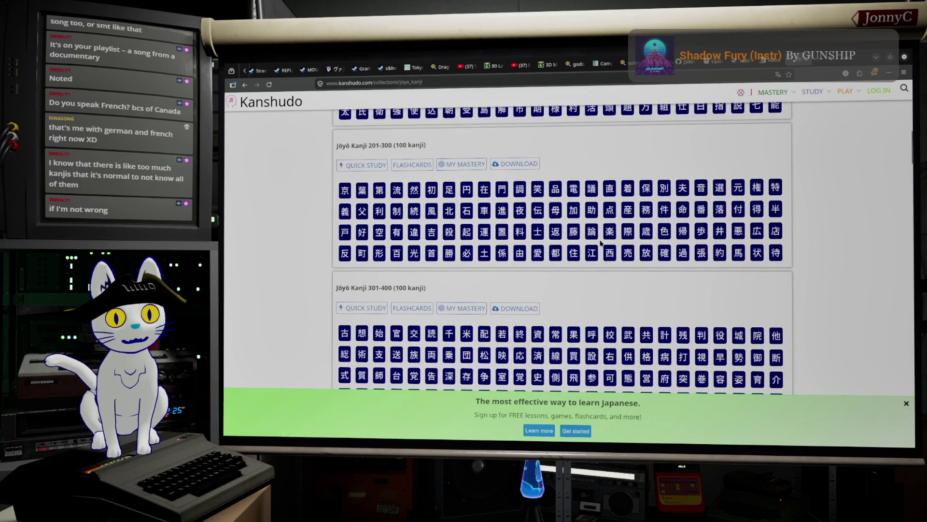
scroll(602, 243, "down", 2)
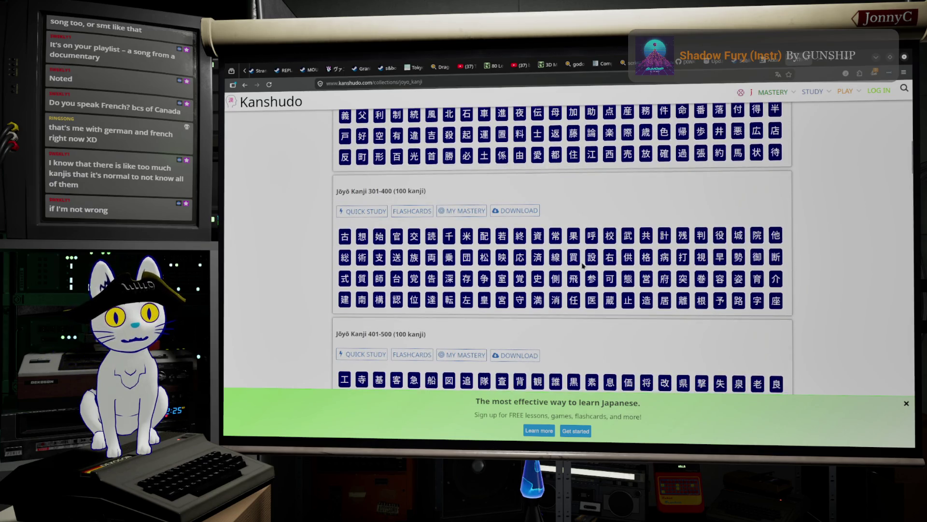
scroll(560, 302, "down", 1)
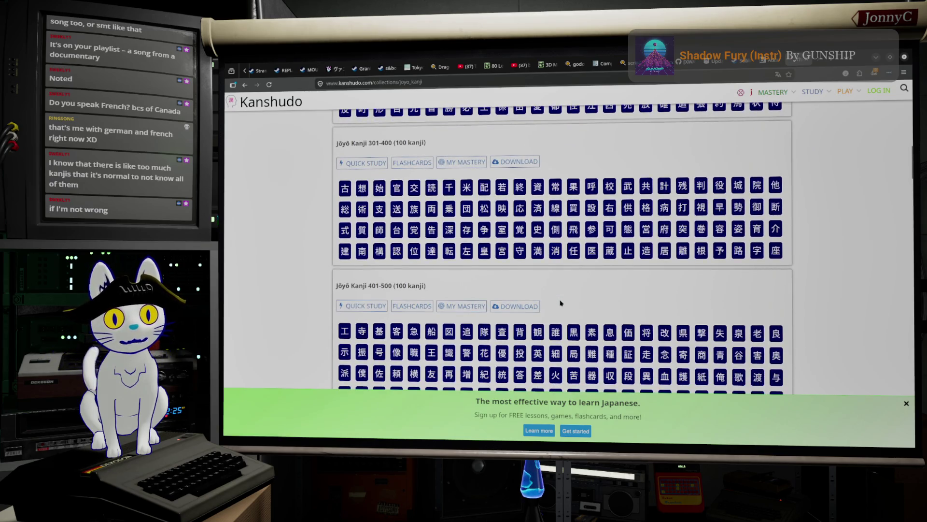
scroll(560, 303, "down", 2)
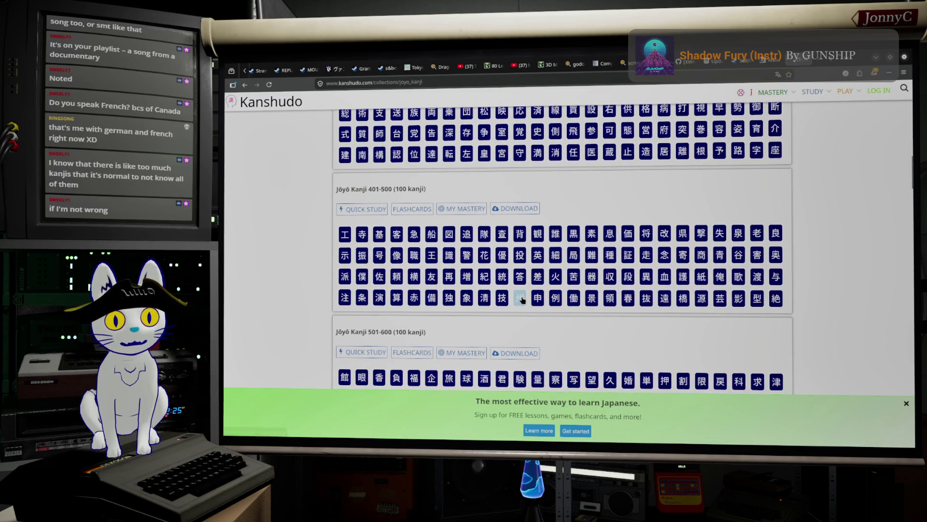
scroll(521, 303, "down", 3)
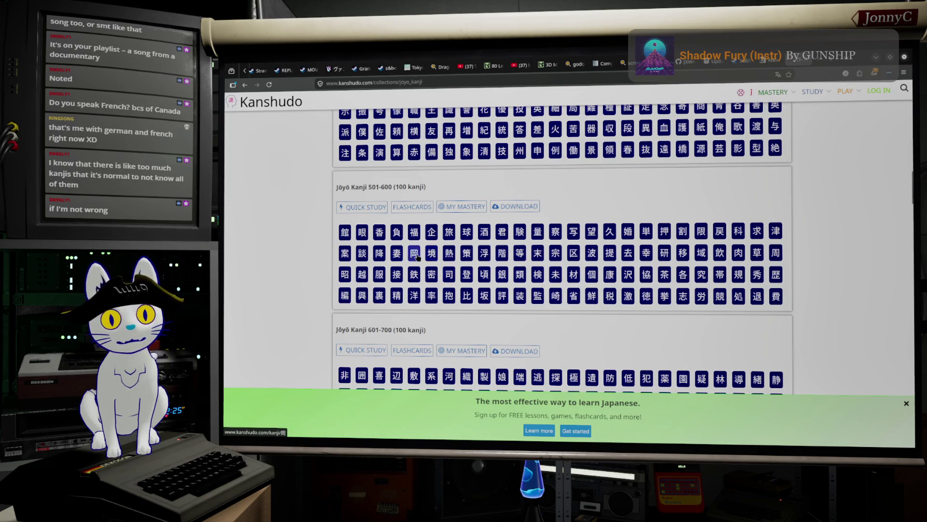
scroll(700, 299, "down", 2)
scroll(699, 301, "down", 2)
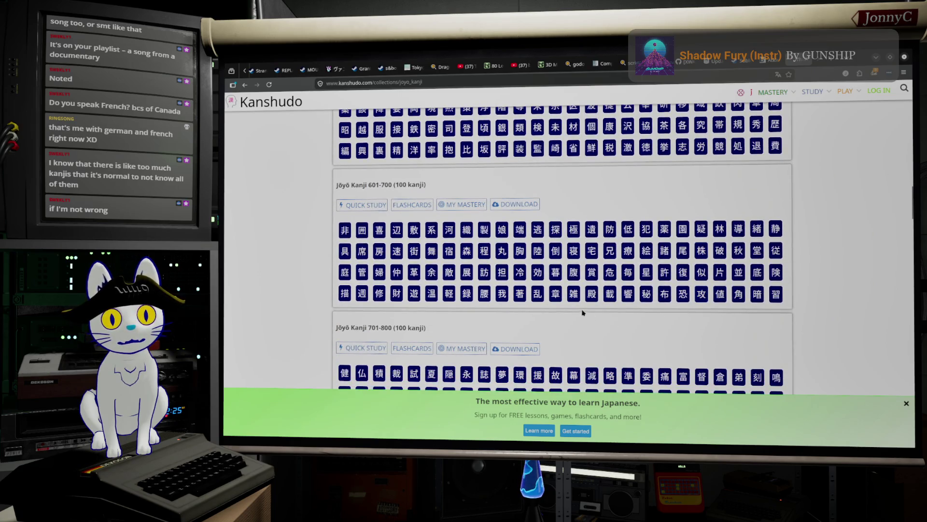
left_click(556, 294)
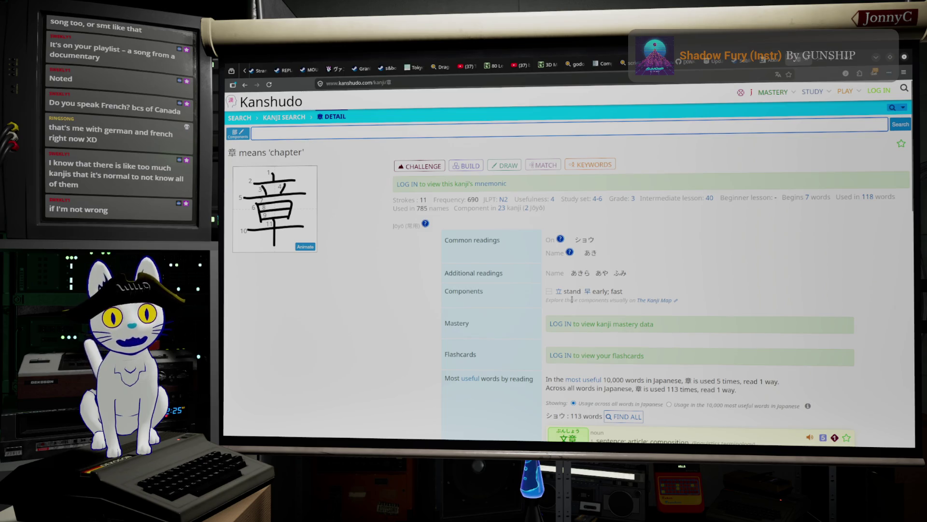
Read down the 章 page, return to the Jōyō list and open the kanji 敗.
scroll(573, 301, "down", 1)
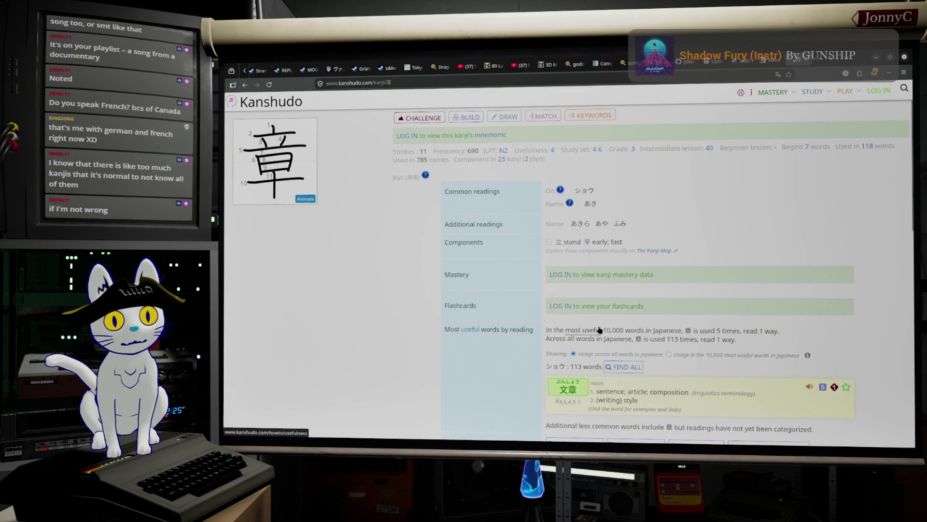
scroll(593, 330, "down", 1)
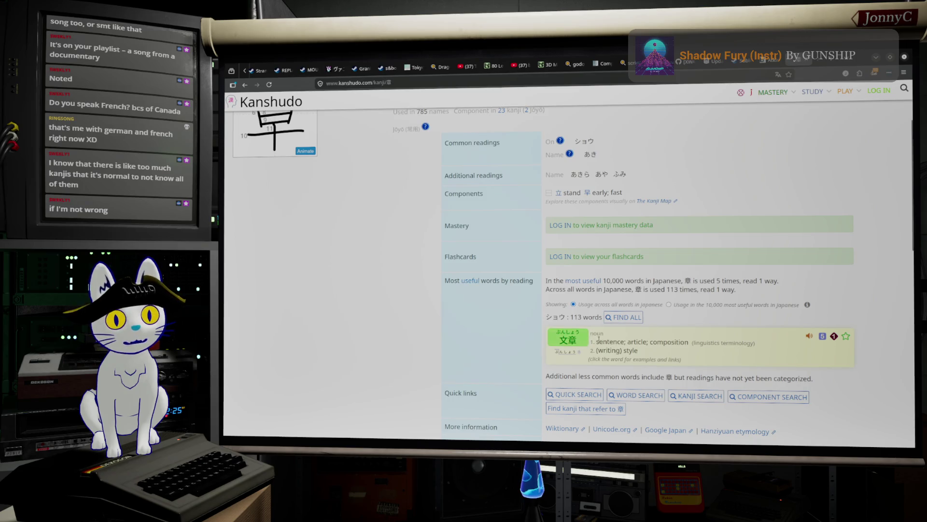
left_click(246, 85)
scroll(587, 288, "down", 3)
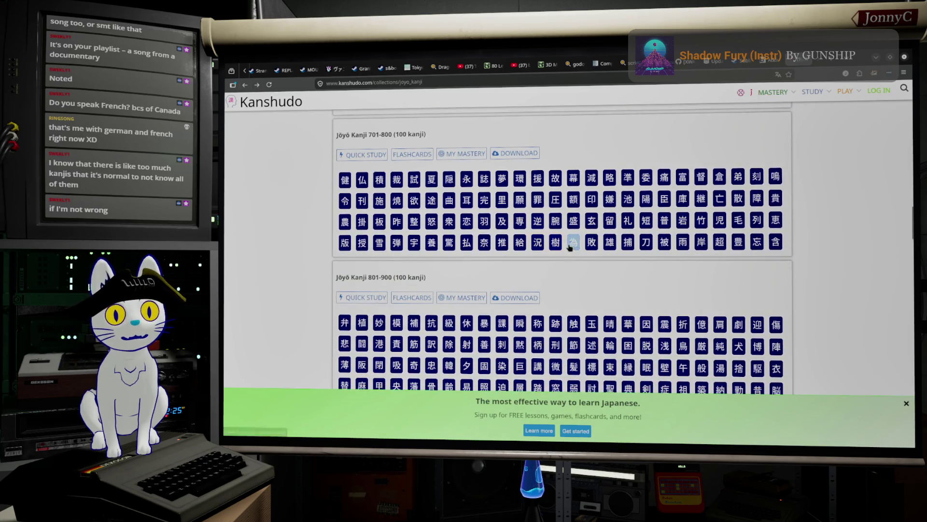
left_click(592, 243)
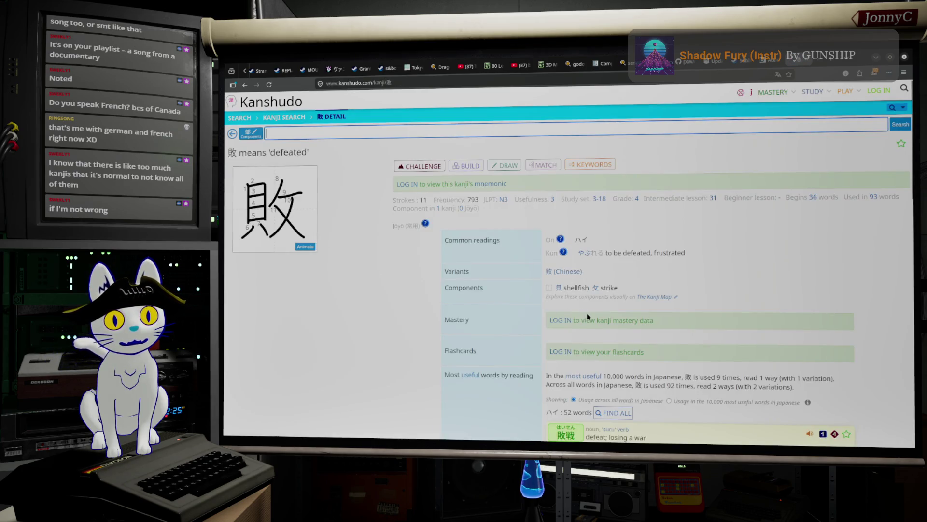
Return from 敗 to the Jōyō list, scroll further and open the kanji 執.
scroll(588, 316, "down", 2)
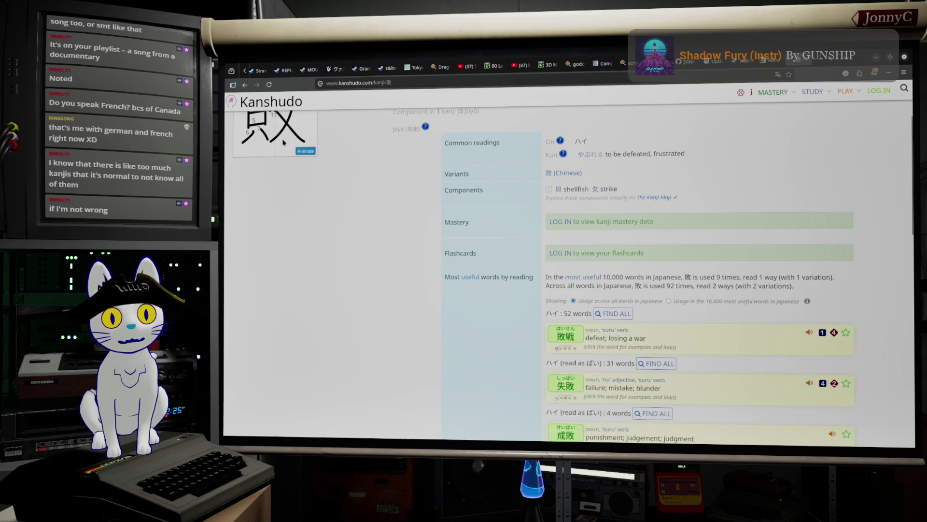
left_click(246, 85)
scroll(623, 298, "down", 5)
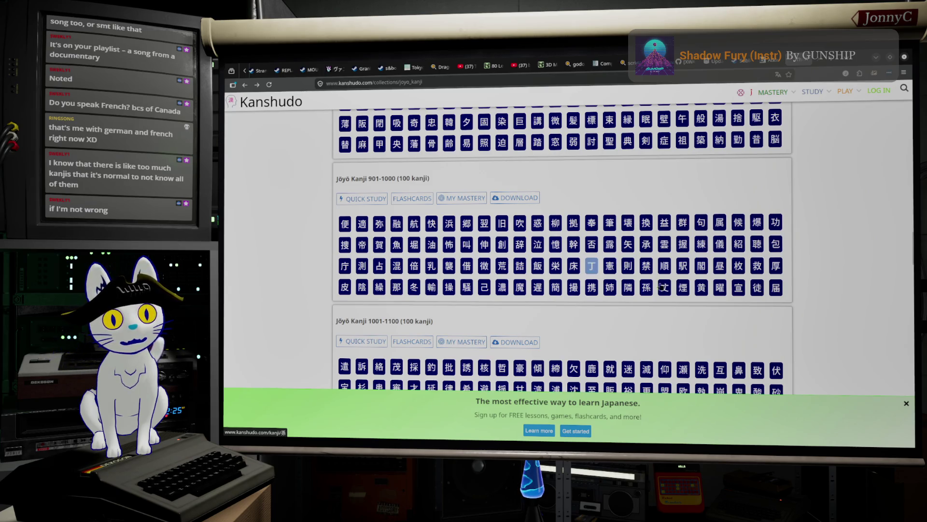
scroll(574, 288, "down", 1)
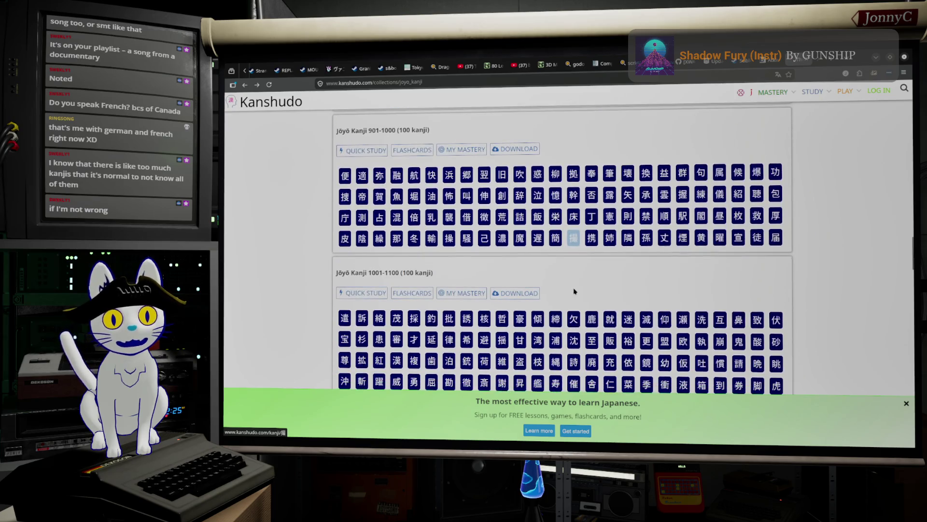
scroll(583, 262, "down", 1)
scroll(583, 262, "down", 1)
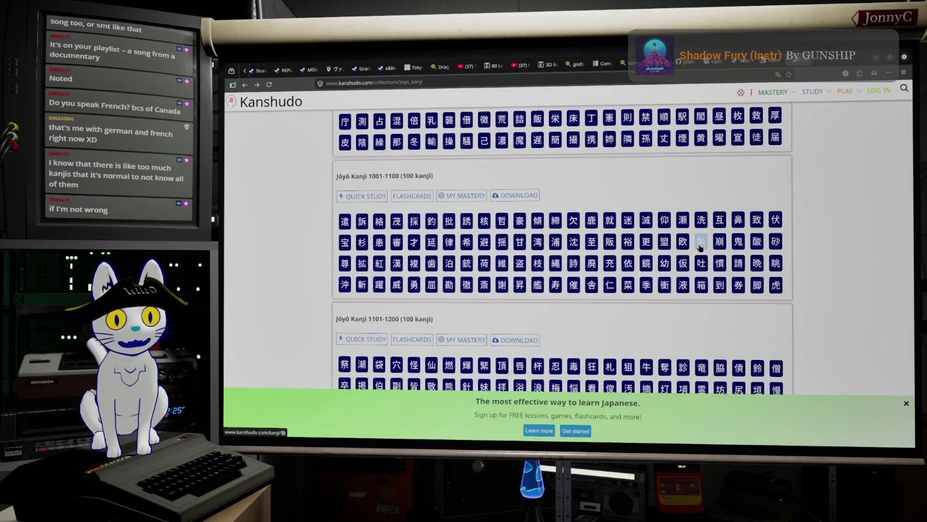
left_click(700, 242)
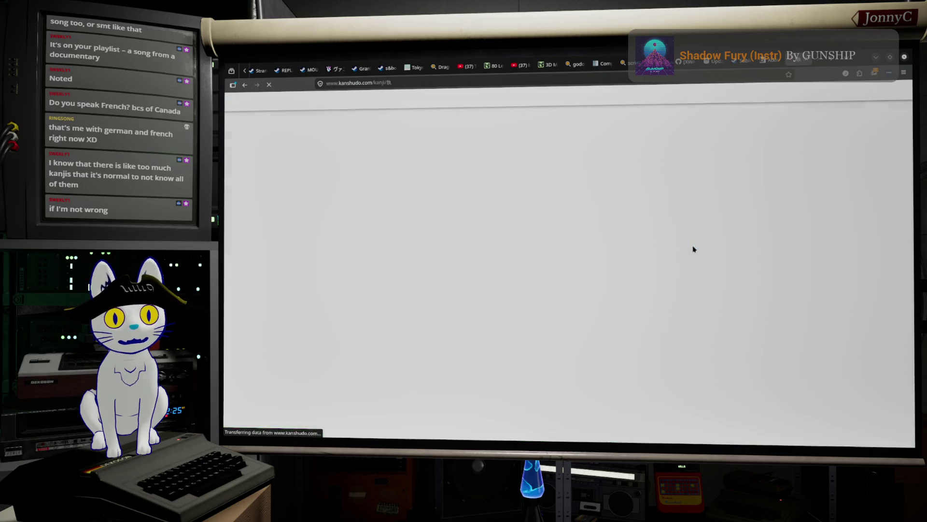
Read through the 執 details page, then switch to the Braille Institute fonts tab.
scroll(694, 249, "down", 5)
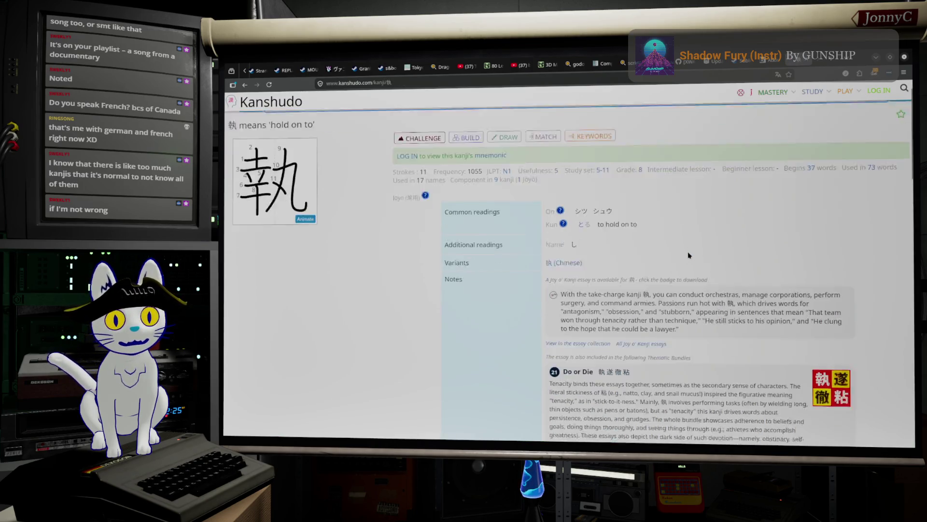
scroll(688, 251, "down", 3)
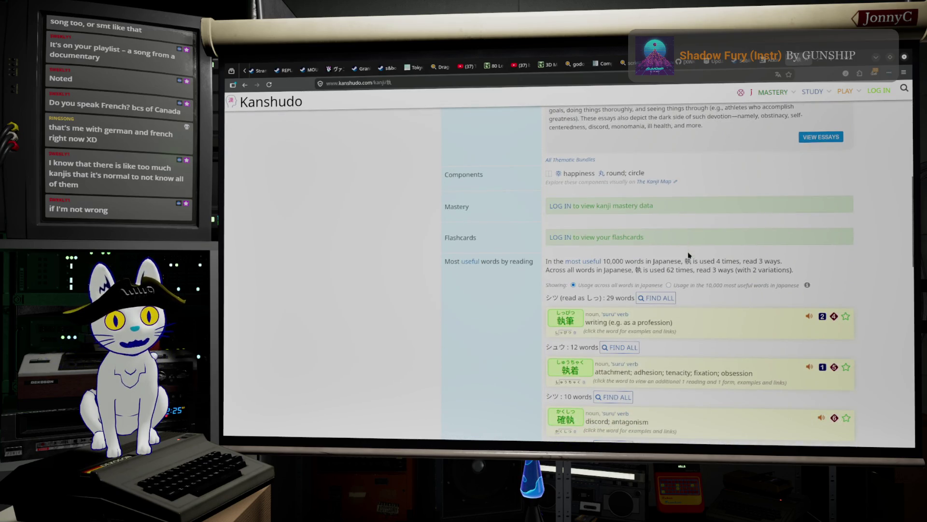
scroll(688, 255, "down", 2)
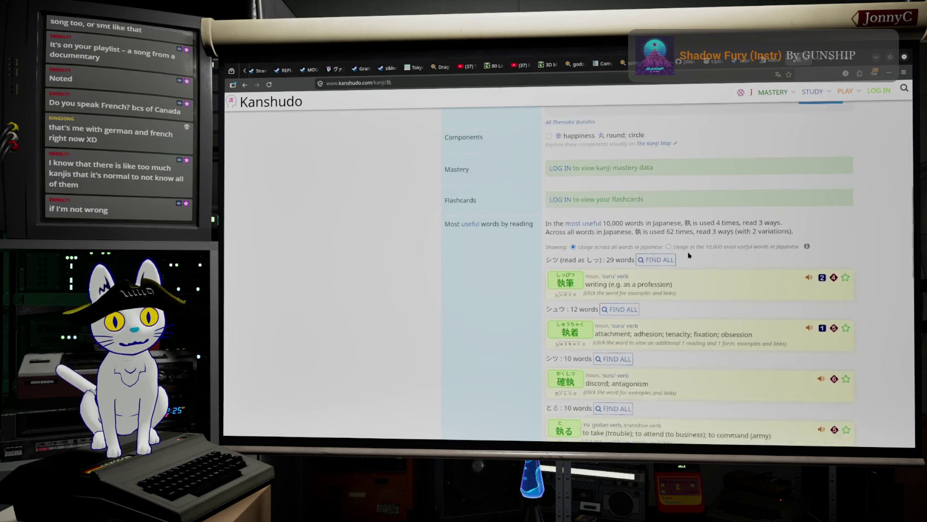
scroll(688, 255, "down", 2)
scroll(689, 255, "up", 2)
scroll(689, 255, "down", 1)
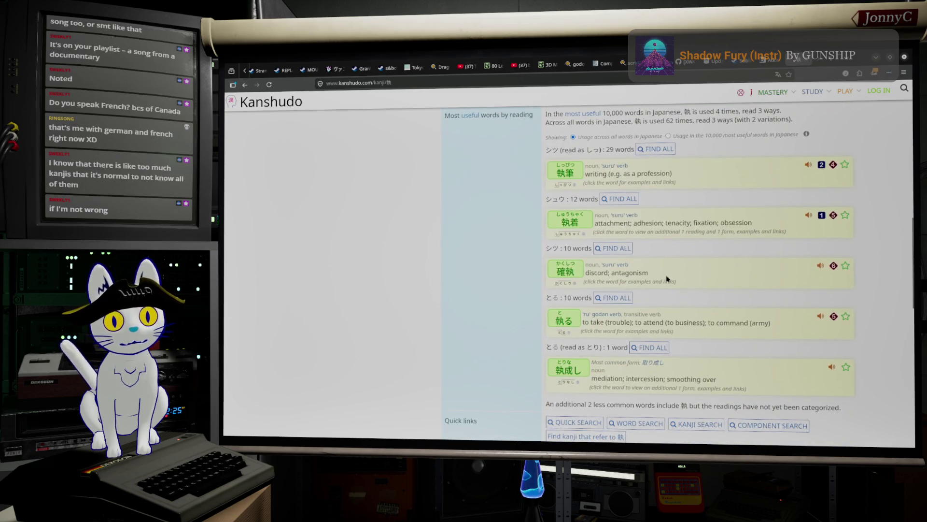
scroll(489, 277, "up", 10)
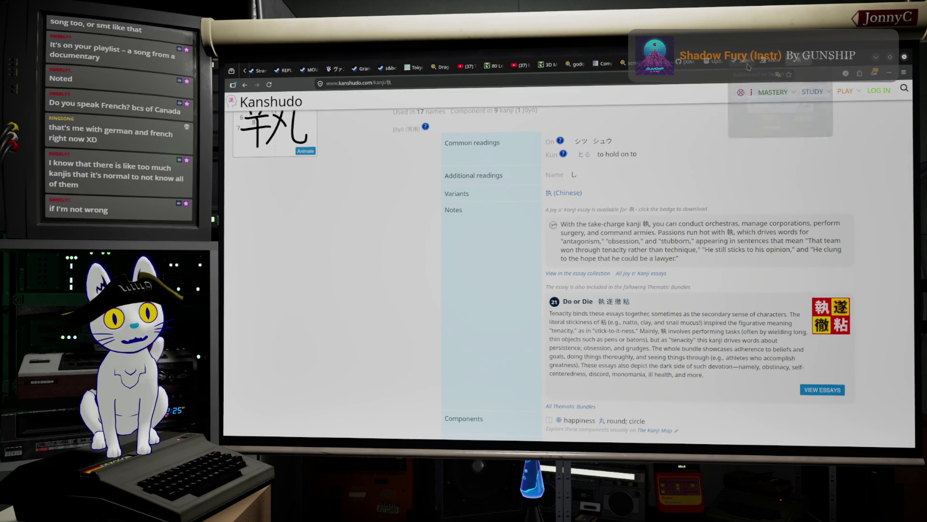
left_click(766, 65)
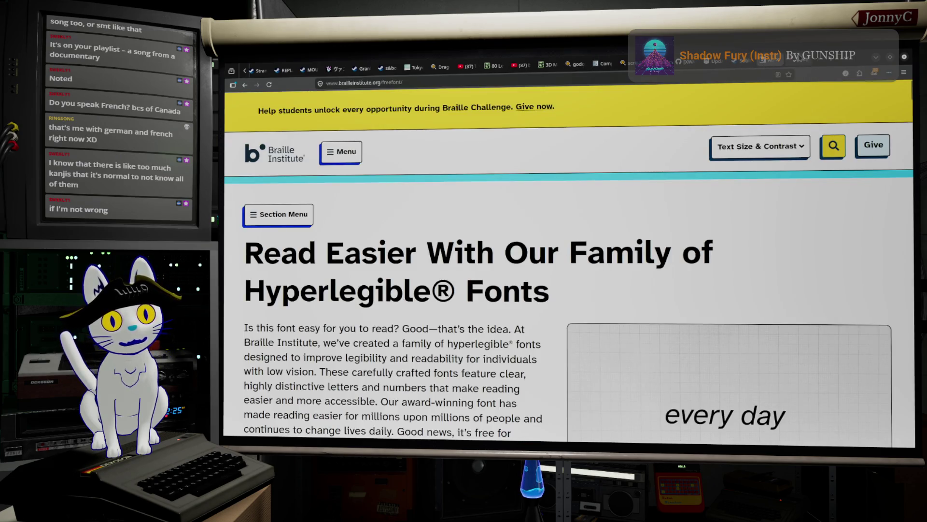
Return to the Kanshudo Jōyō kanji list and open the kanji 帳.
left_click(743, 66)
left_click(244, 84)
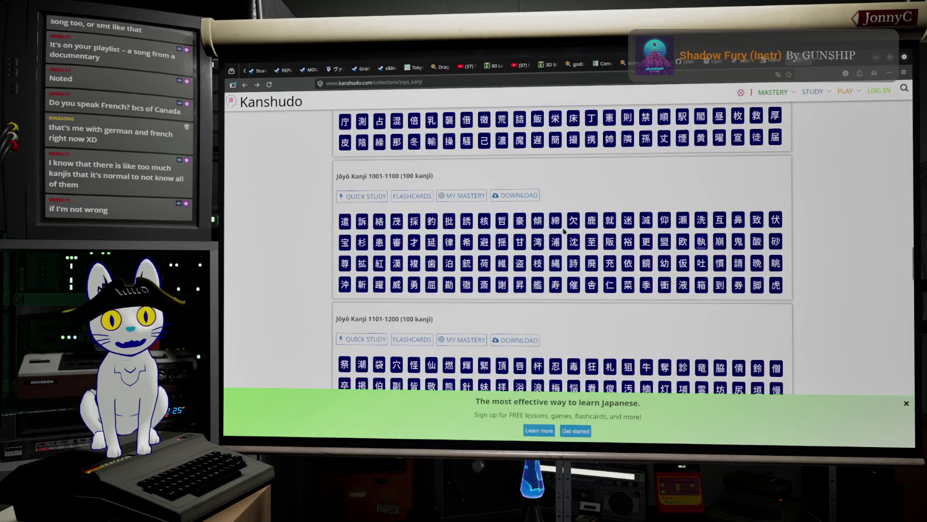
scroll(562, 231, "down", 5)
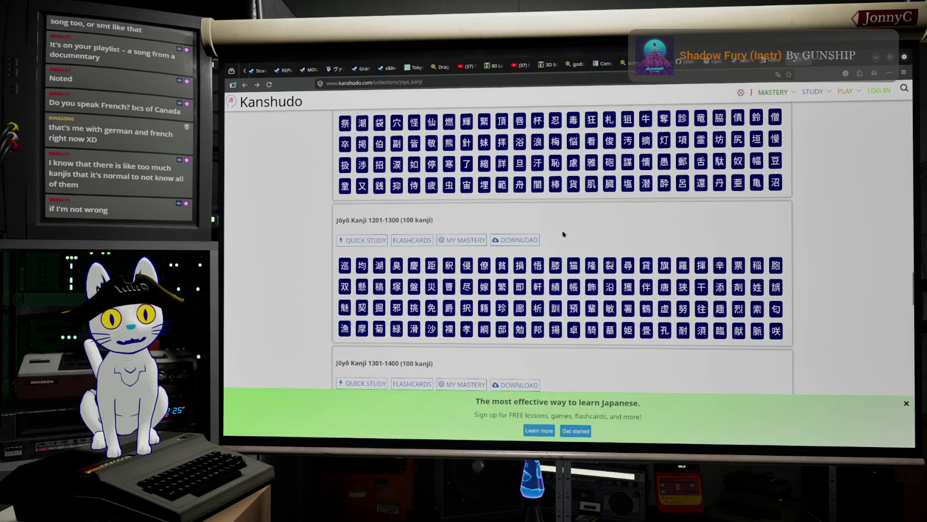
scroll(535, 189, "up", 1)
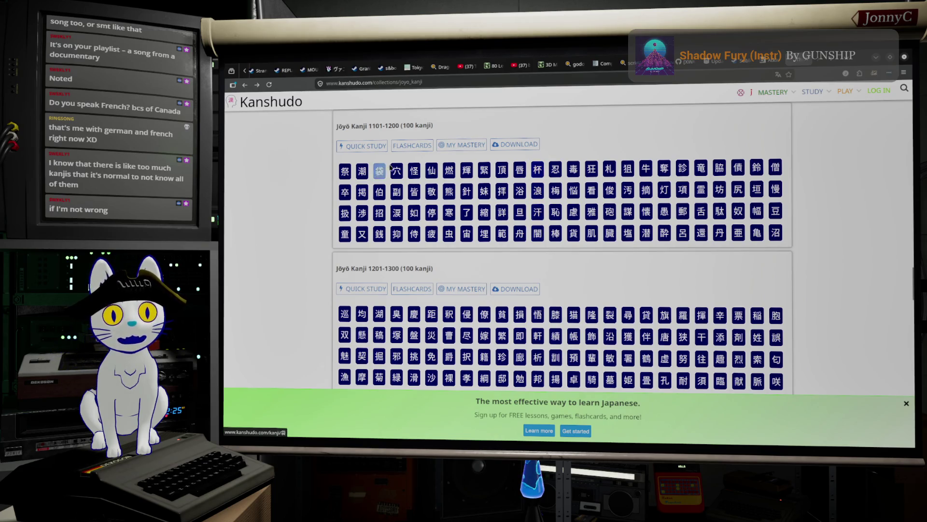
scroll(509, 238, "down", 2)
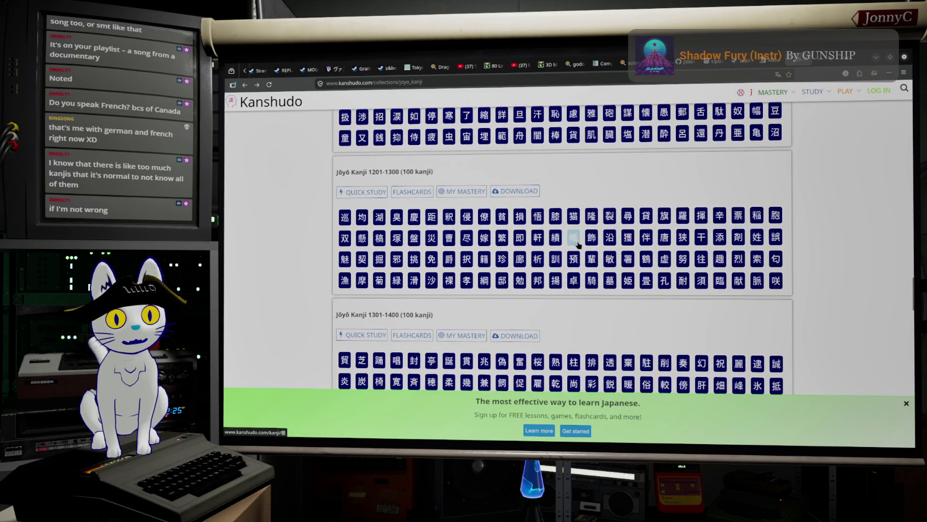
left_click(574, 238)
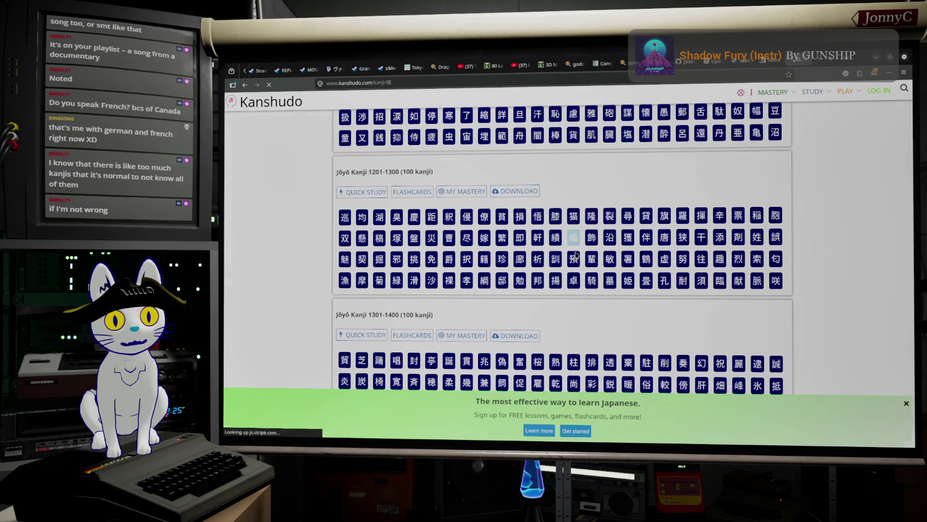
Go back from 帳 to the Jōyō list and open the kanji 貿.
scroll(518, 314, "down", 2)
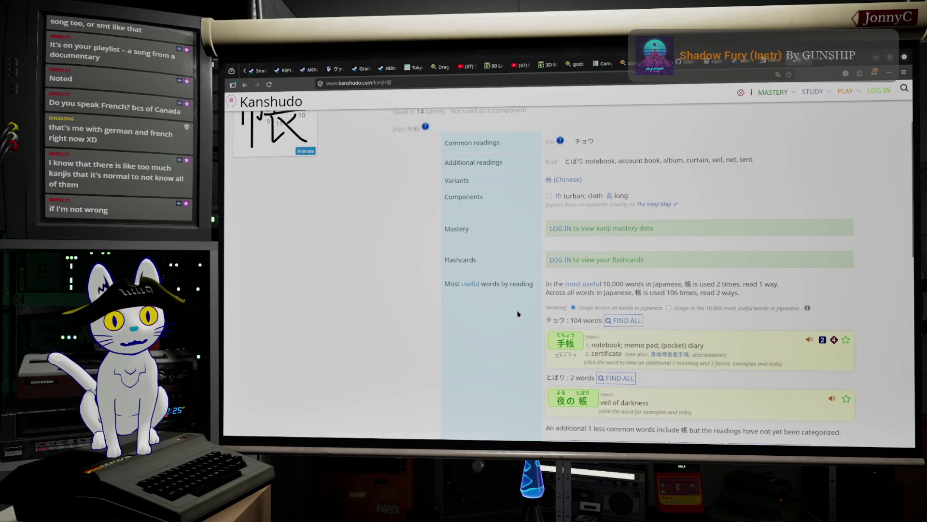
left_click(246, 86)
scroll(550, 258, "down", 5)
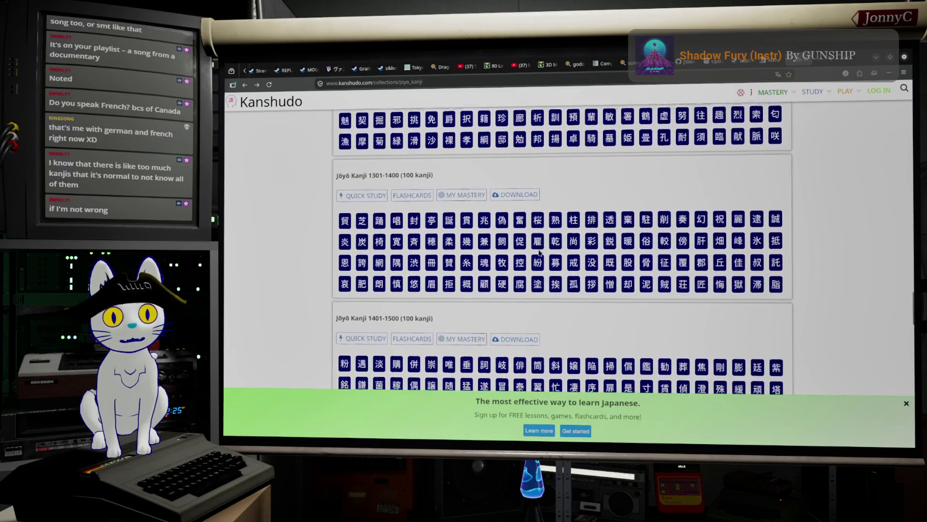
scroll(550, 258, "down", 2)
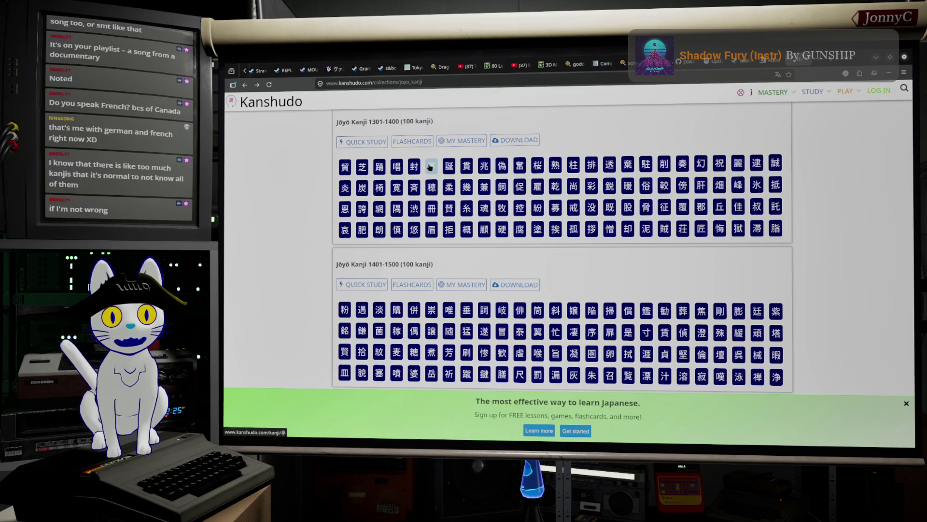
left_click(345, 168)
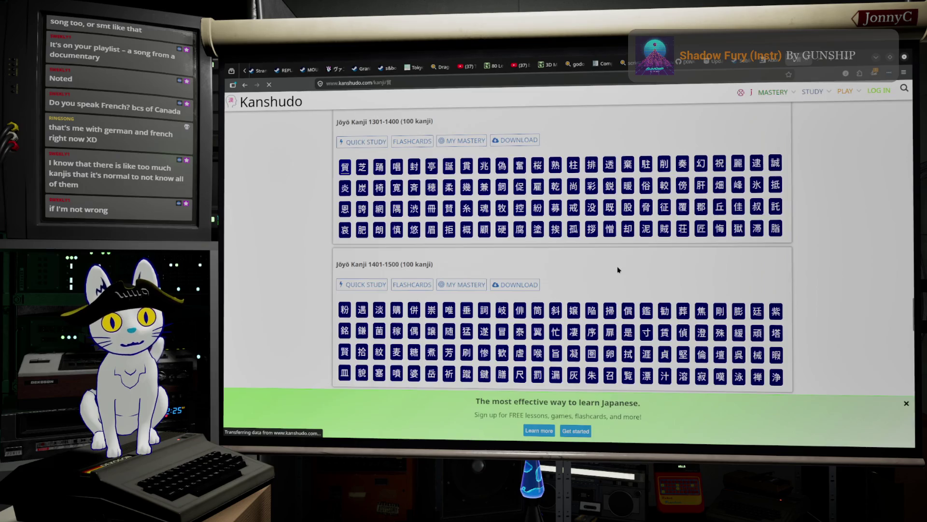
Go back from 貿, scroll the Jōyō list and open 滝, 'waterfall'.
scroll(684, 290, "down", 2)
scroll(684, 290, "down", 1)
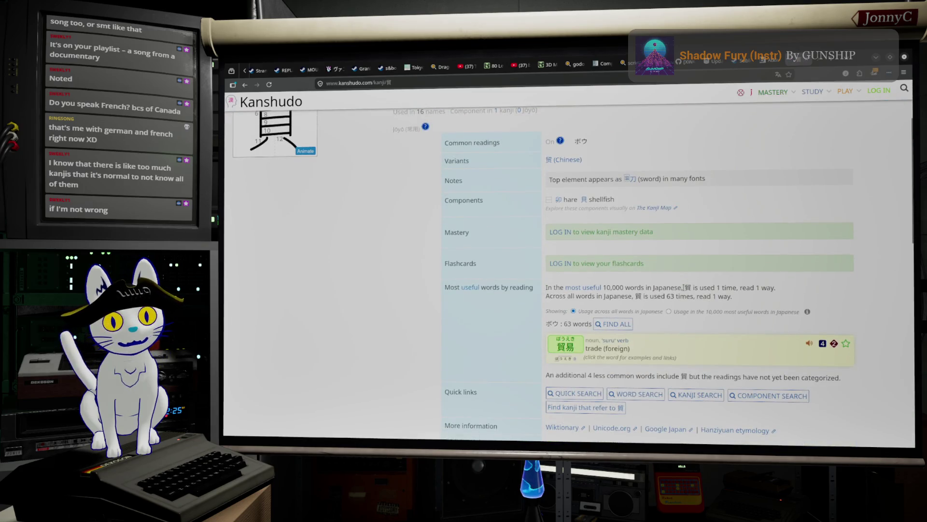
left_click(244, 85)
scroll(603, 236, "down", 2)
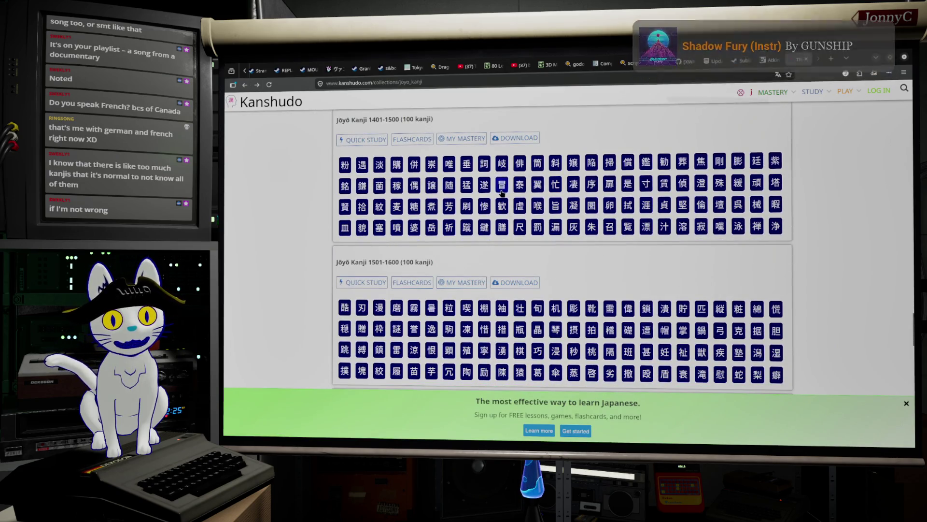
scroll(430, 242, "down", 10)
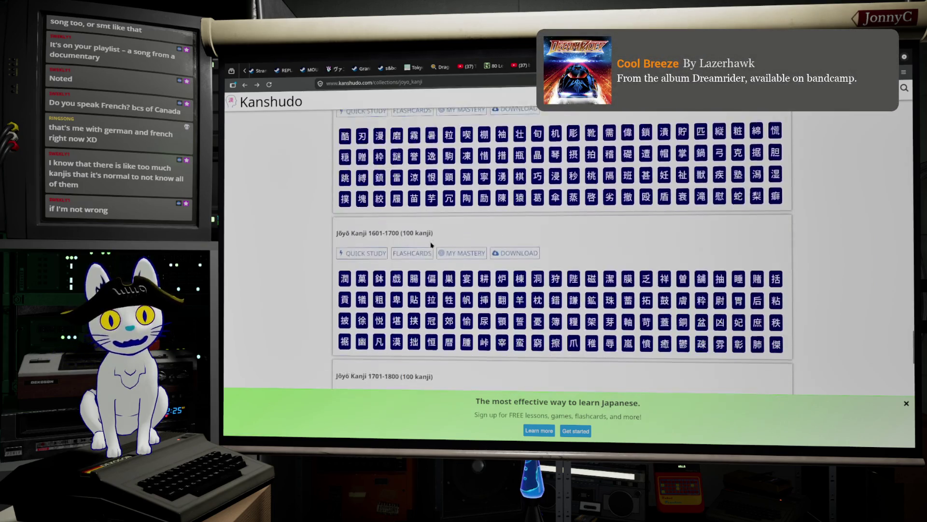
scroll(437, 243, "down", 10)
scroll(436, 242, "up", 4)
scroll(436, 242, "up", 10)
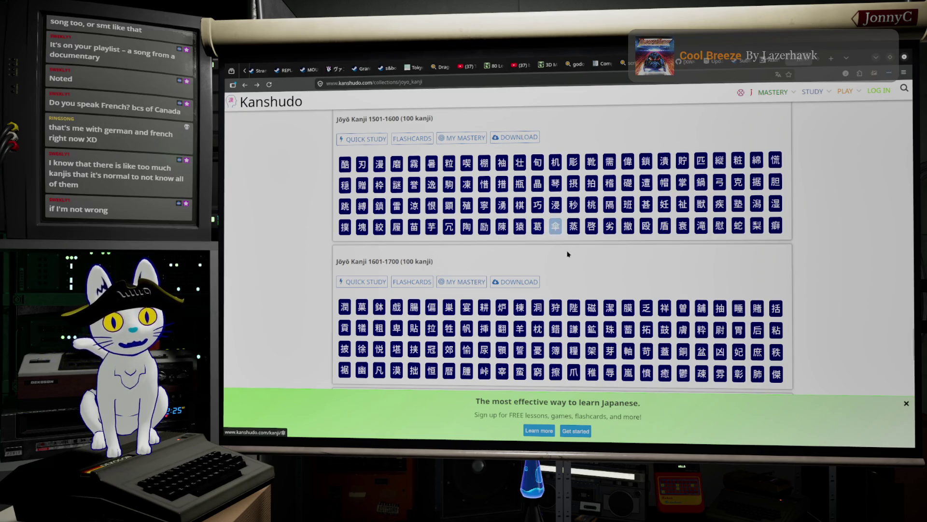
scroll(484, 272, "down", 2)
scroll(551, 280, "up", 5)
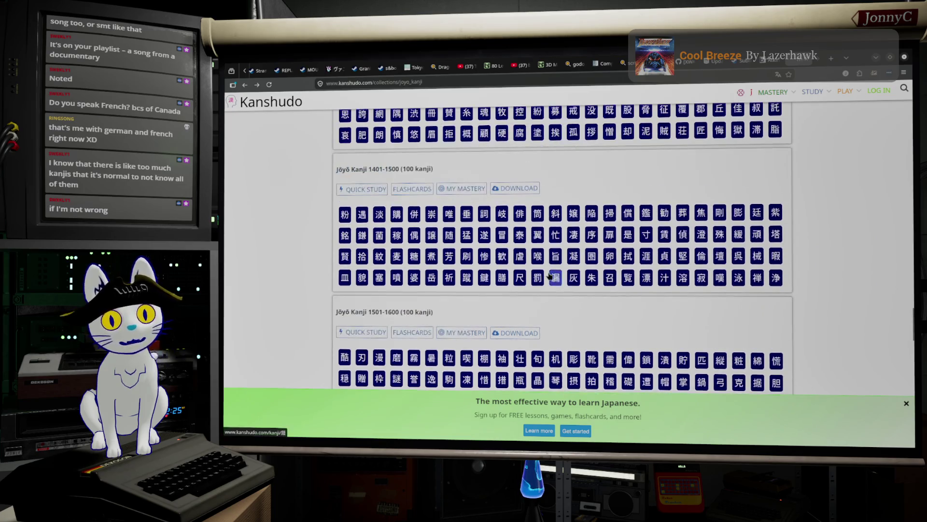
scroll(580, 260, "down", 4)
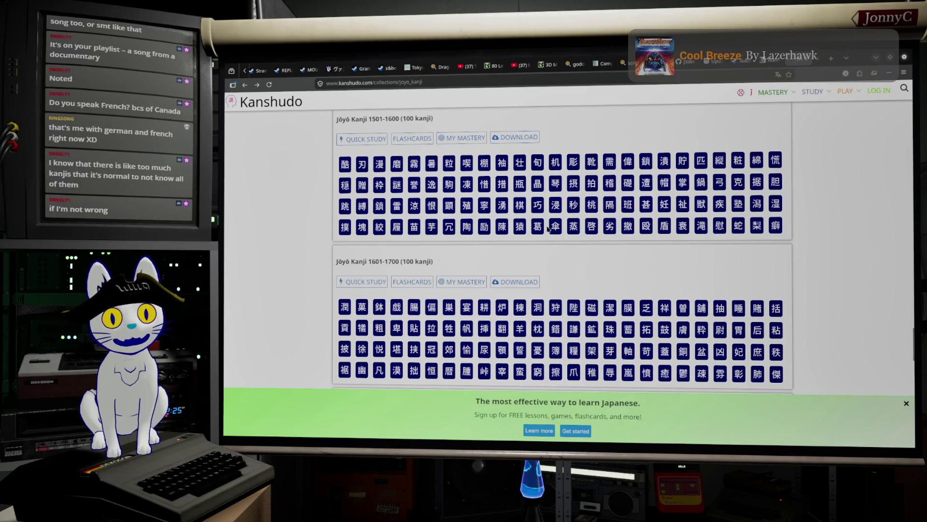
left_click(700, 230)
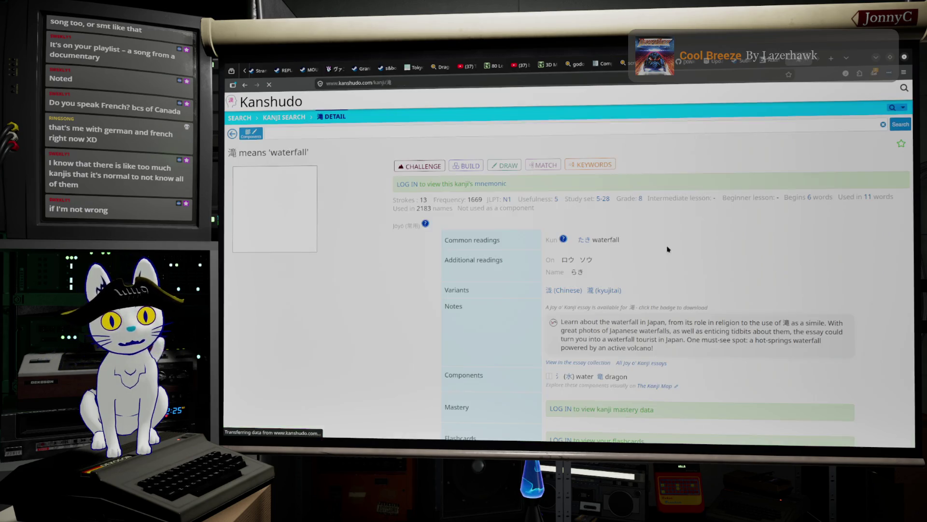
Scroll the 滝 page, go back, and scroll the list to the 1601–1700 set.
scroll(651, 262, "down", 2)
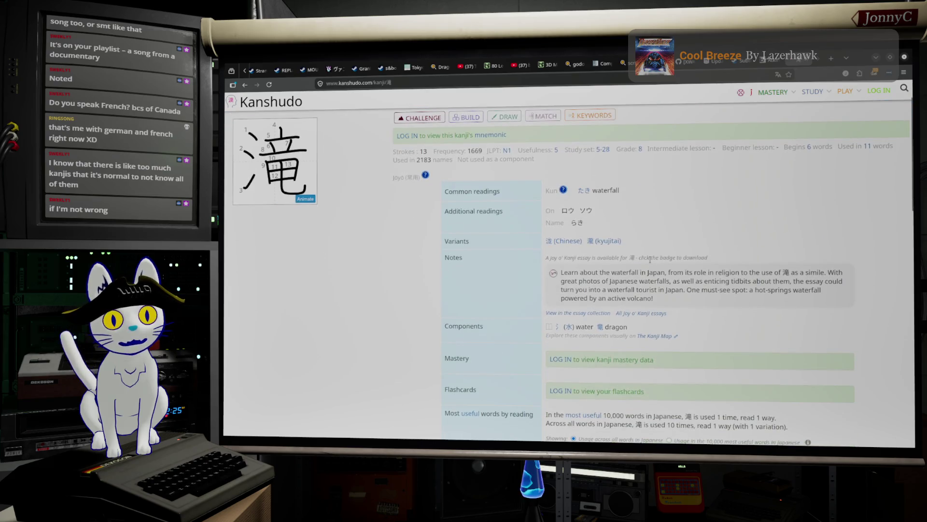
scroll(650, 260, "down", 5)
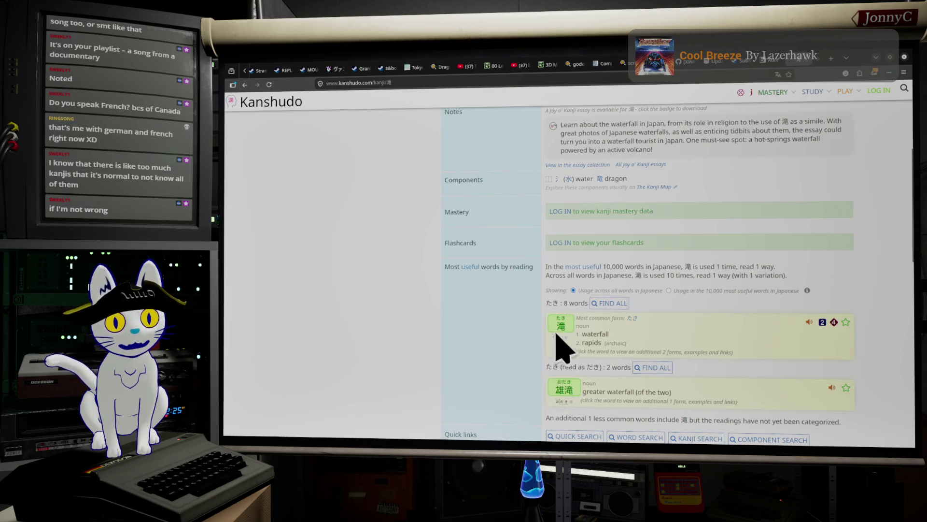
left_click(244, 85)
scroll(719, 273, "down", 2)
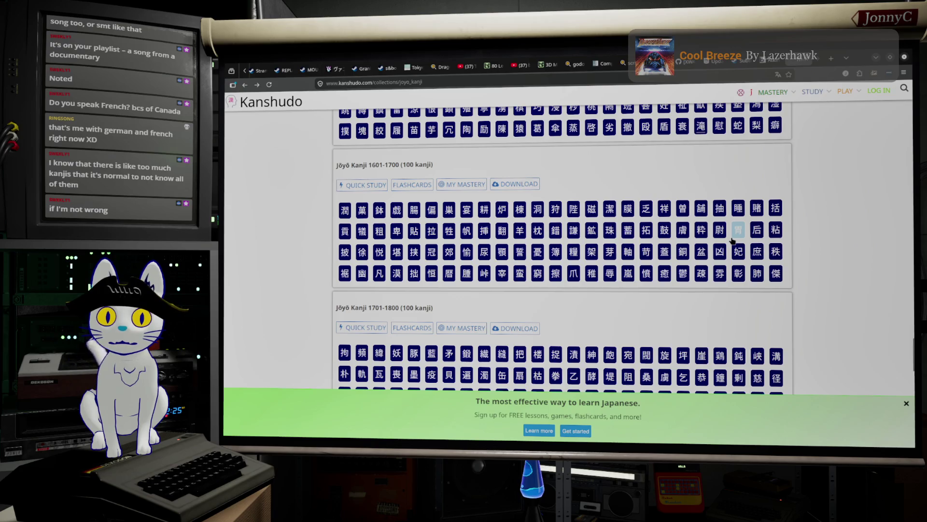
scroll(732, 240, "down", 2)
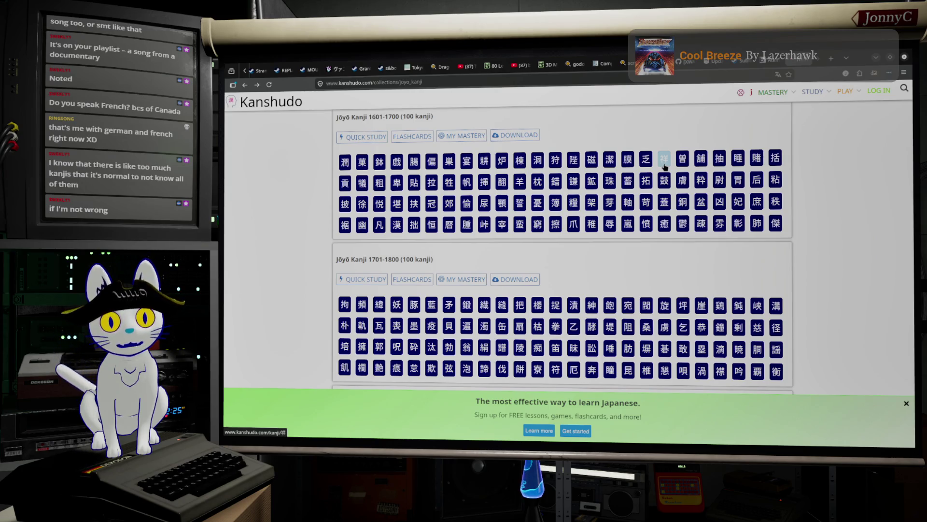
left_click(572, 227)
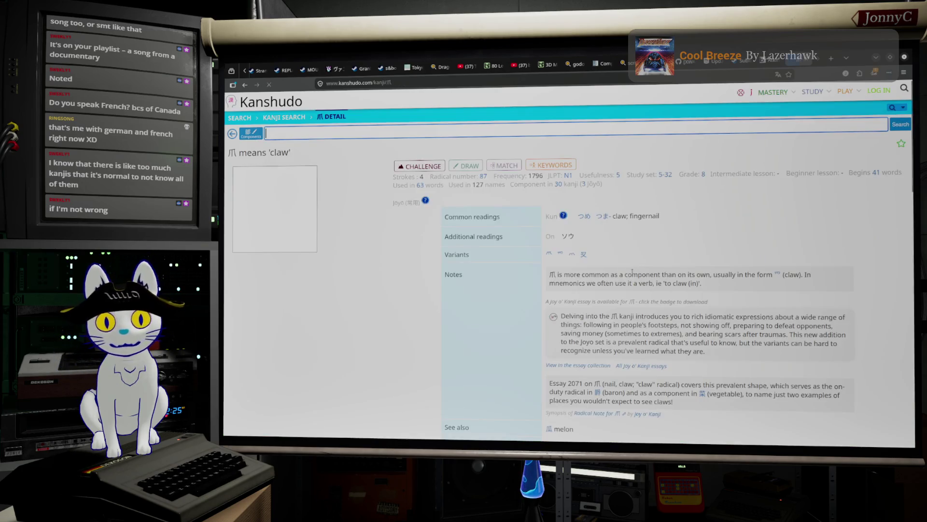
scroll(727, 294, "down", 1)
scroll(727, 293, "down", 5)
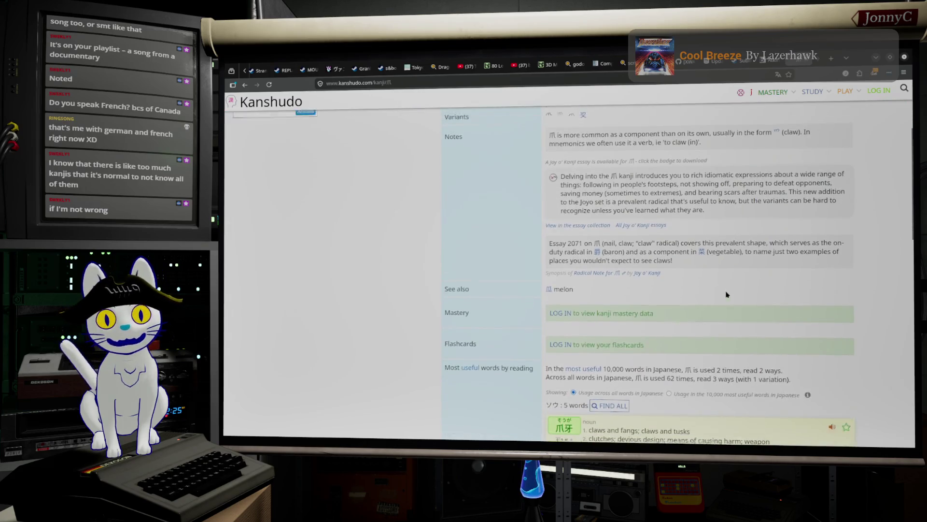
scroll(727, 294, "up", 4)
scroll(583, 250, "down", 6)
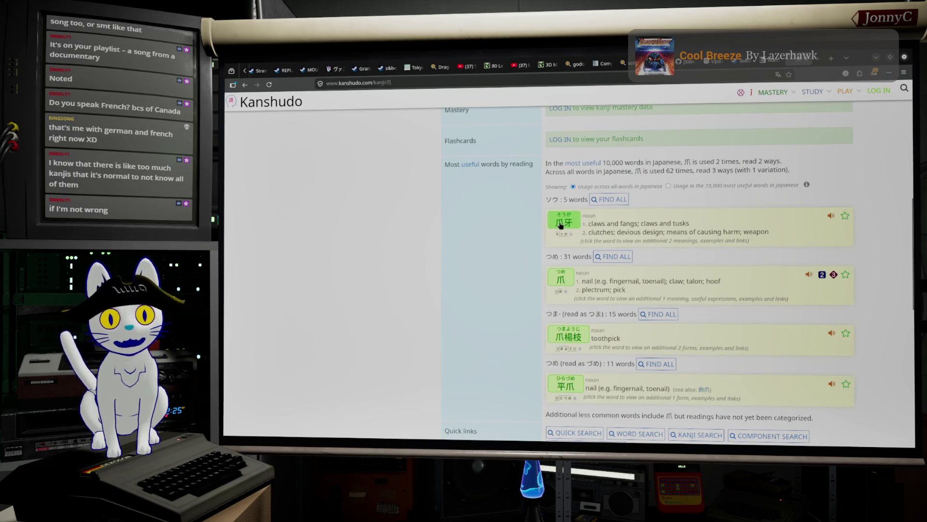
scroll(559, 226, "down", 1)
scroll(550, 212, "up", 1)
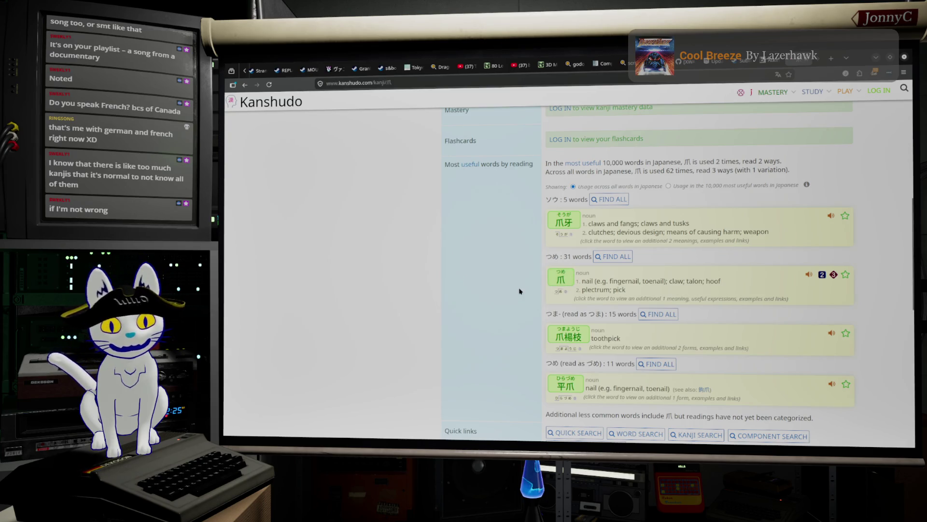
scroll(520, 292, "down", 1)
scroll(518, 290, "down", 1)
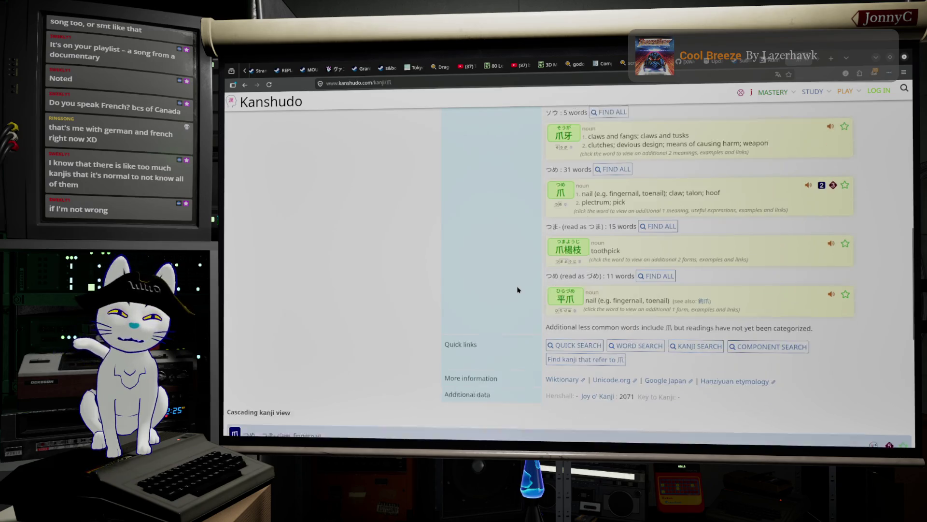
scroll(517, 290, "up", 1)
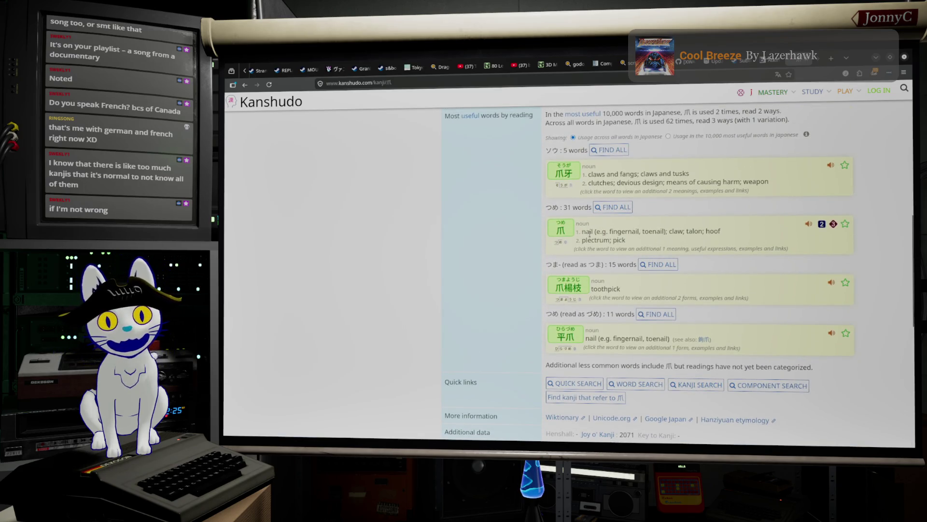
scroll(590, 296, "up", 2)
scroll(593, 299, "down", 2)
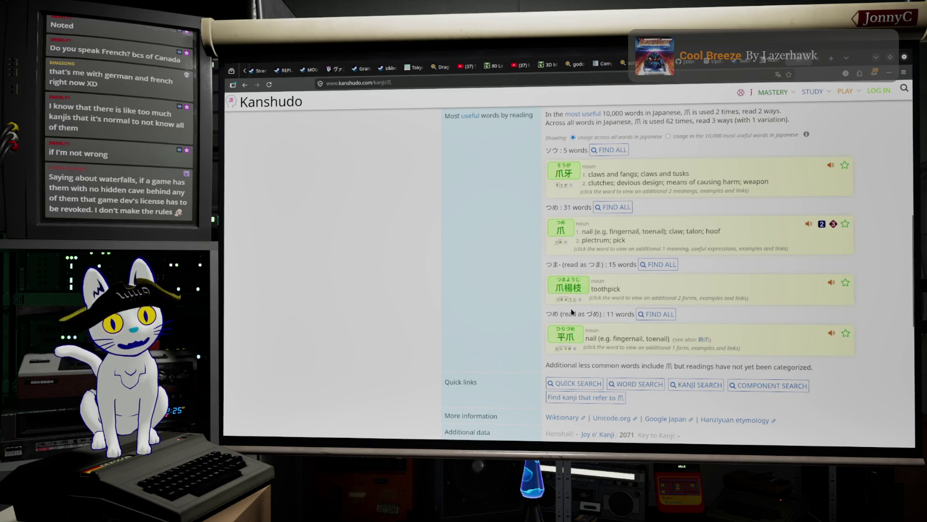
scroll(574, 323, "up", 4)
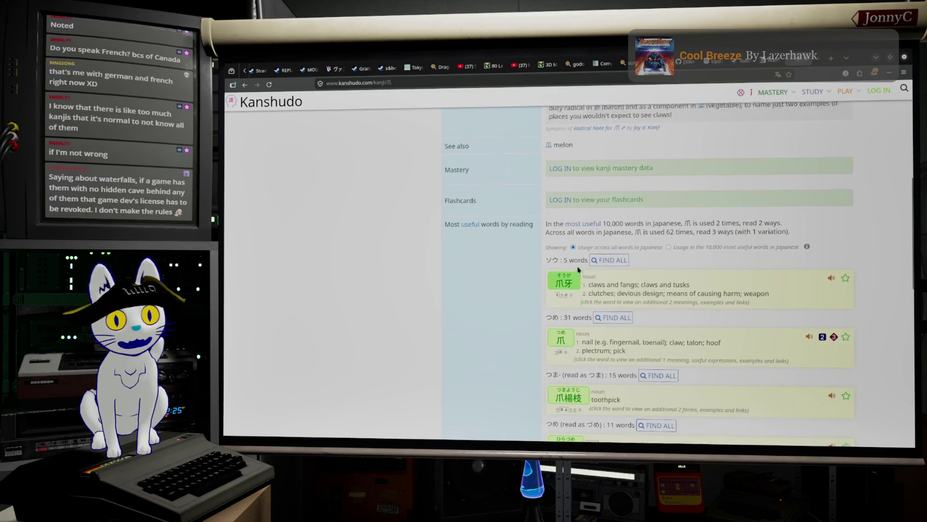
scroll(588, 240, "up", 4)
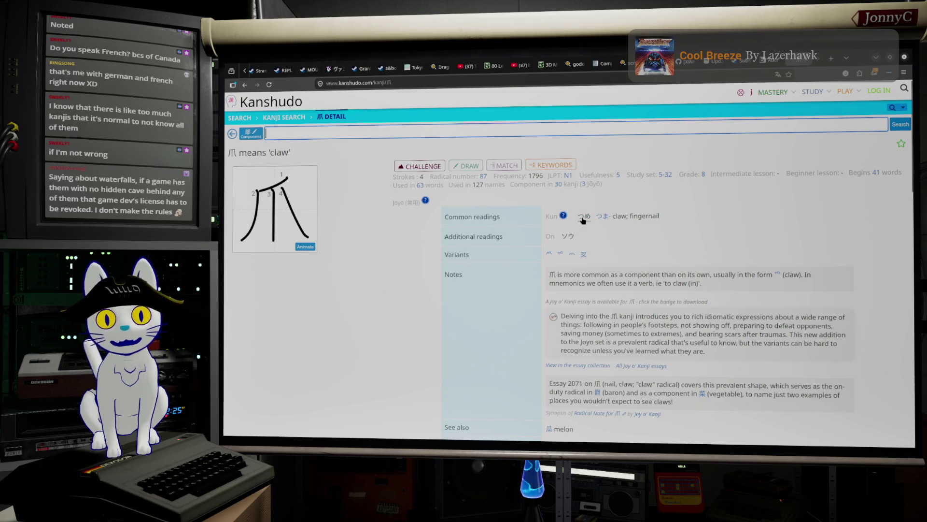
left_click(487, 216)
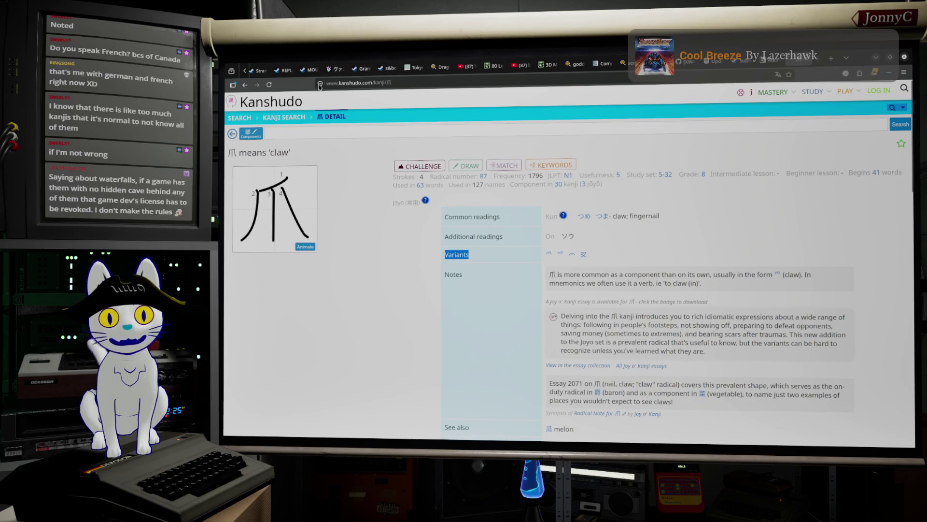
left_click(245, 86)
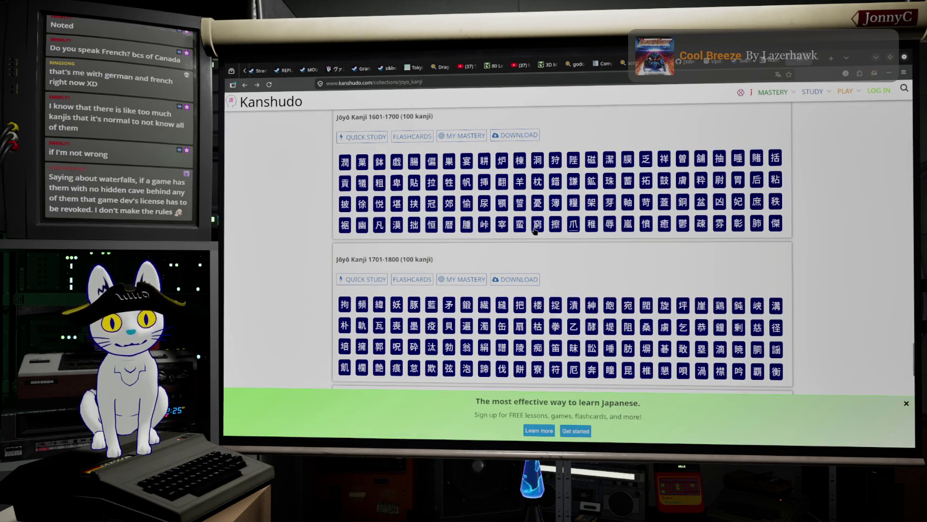
Scroll the Jōyō list once more, then minimize the browser to reveal Unreal Editor.
scroll(535, 231, "down", 2)
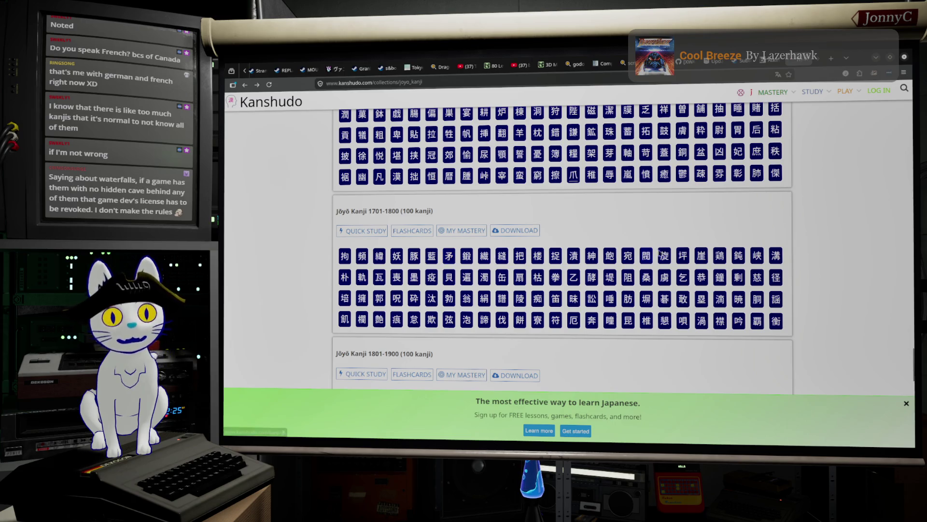
scroll(682, 230, "up", 1)
scroll(682, 229, "up", 15)
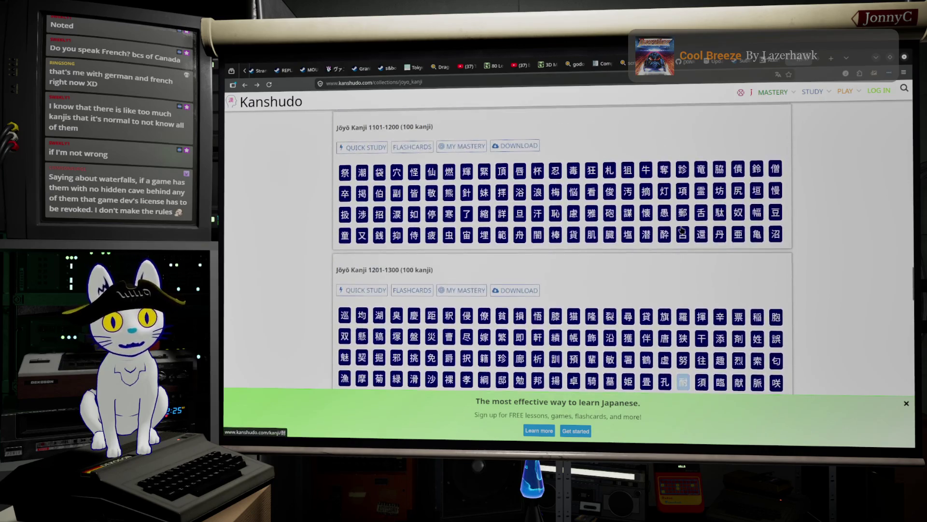
scroll(682, 229, "down", 2)
scroll(682, 230, "down", 5)
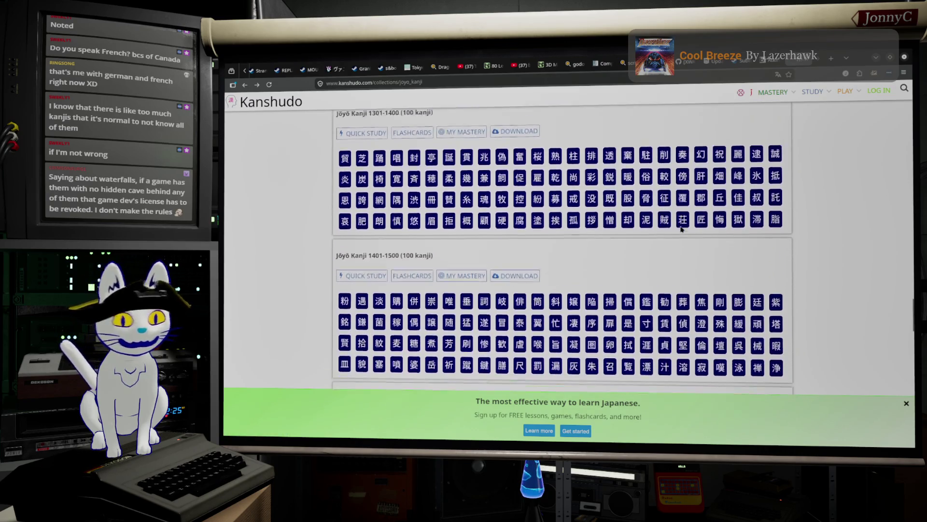
left_click(875, 59)
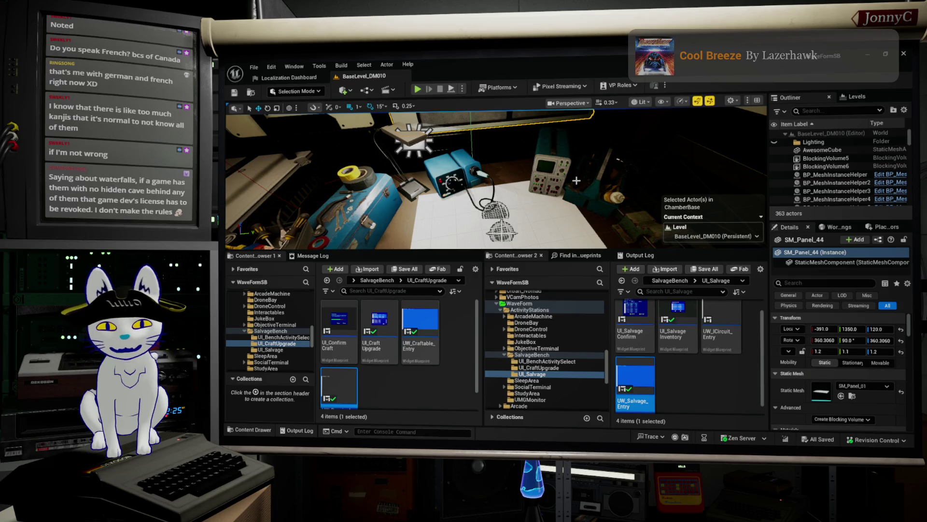
Open UI_SalvageConfirm from the Content Browser in a maximized editor, zoomed into its popup.
scroll(496, 182, "down", 3)
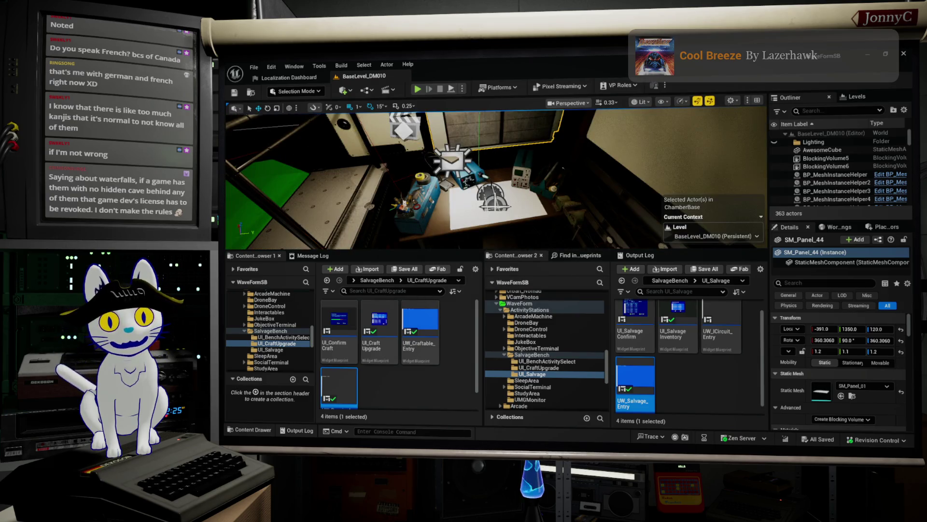
left_click_drag(496, 183, 483, 179)
mouse_move(558, 191)
left_mouse_down()
mouse_move(463, 181)
mouse_move(450, 139)
mouse_move(430, 150)
left_mouse_up()
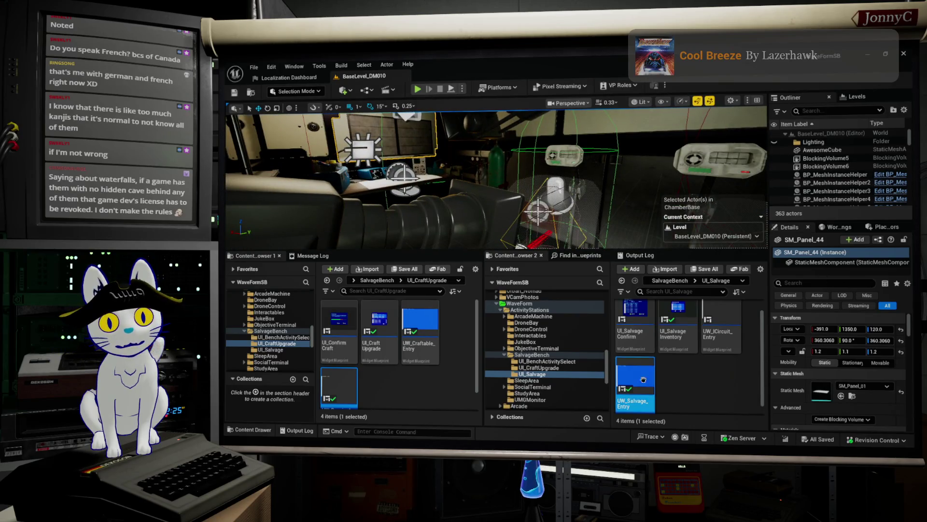
scroll(655, 321, "up", 1)
double_click(645, 321)
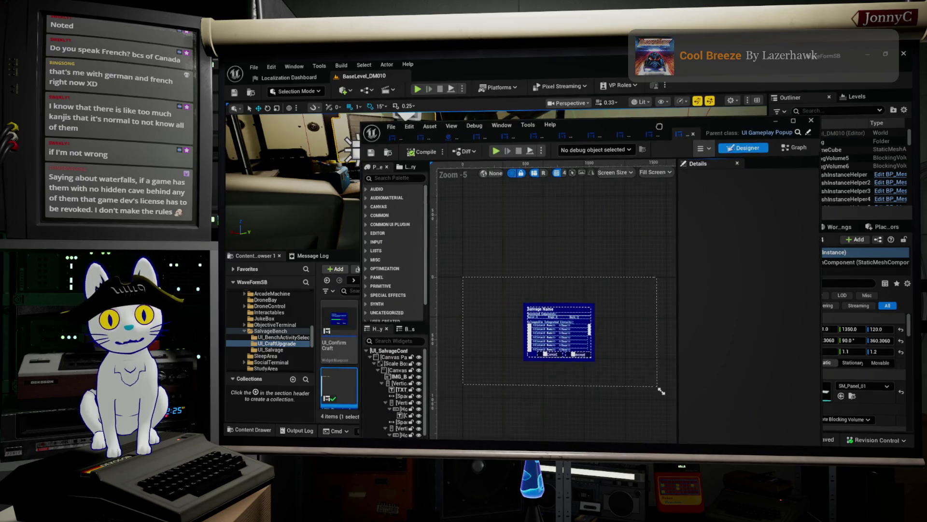
left_click_drag(627, 103, 618, 58)
scroll(449, 241, "up", 7)
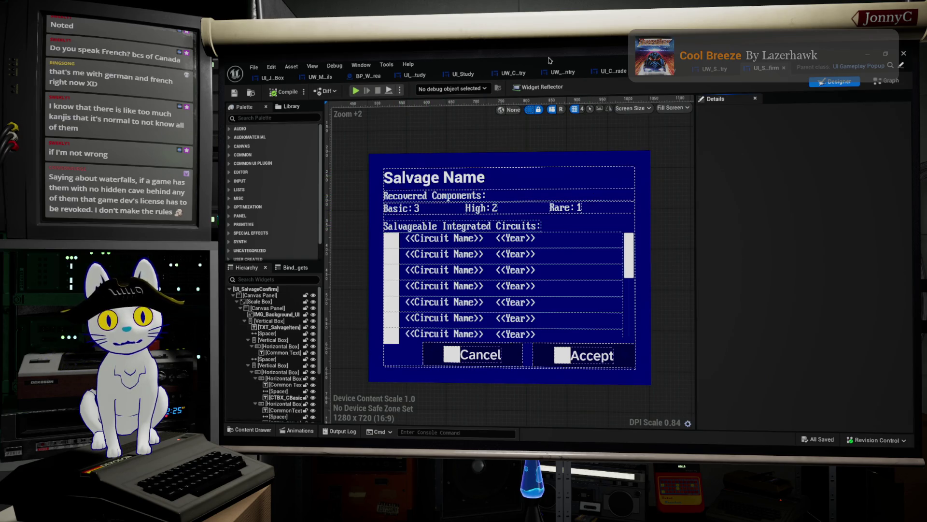
Paste the Salvage Components title from UI_SalvageInventory below Salvage Name in UI_SalvageConfirm.
left_click(705, 68)
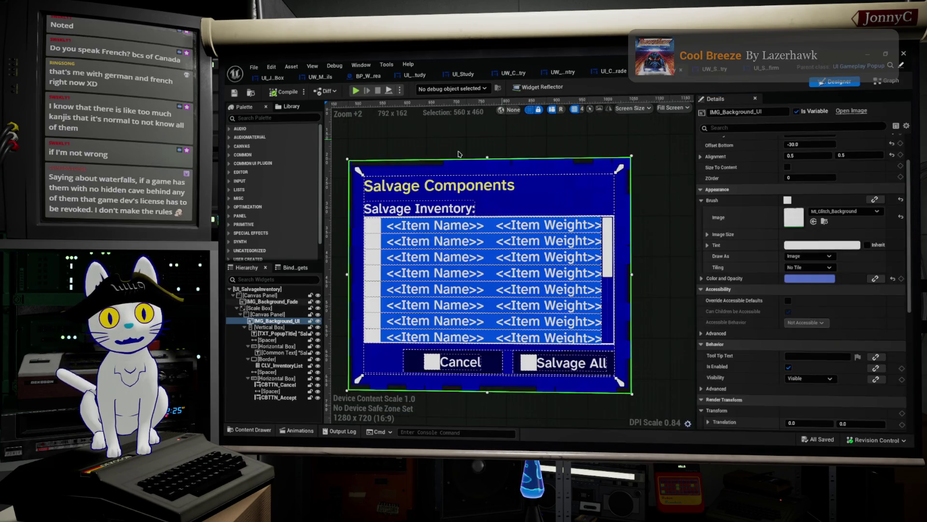
left_click(435, 186)
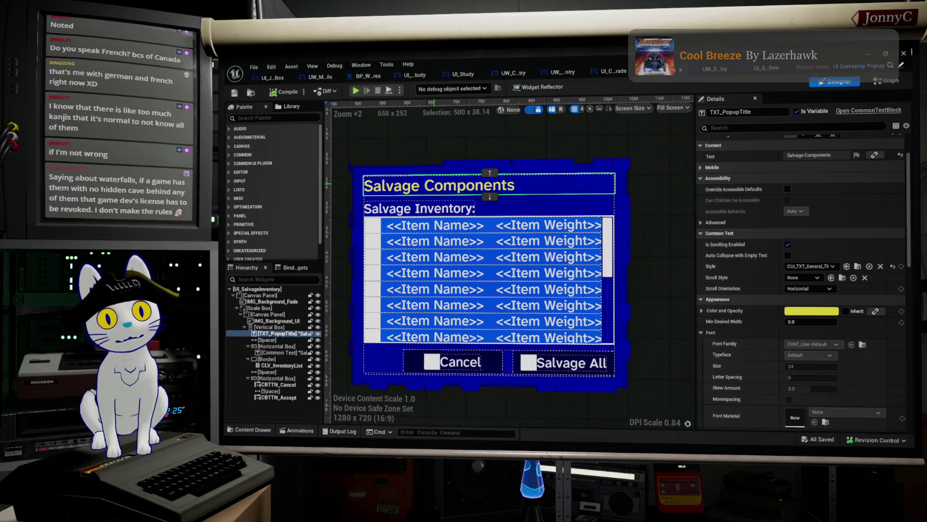
left_click(767, 68)
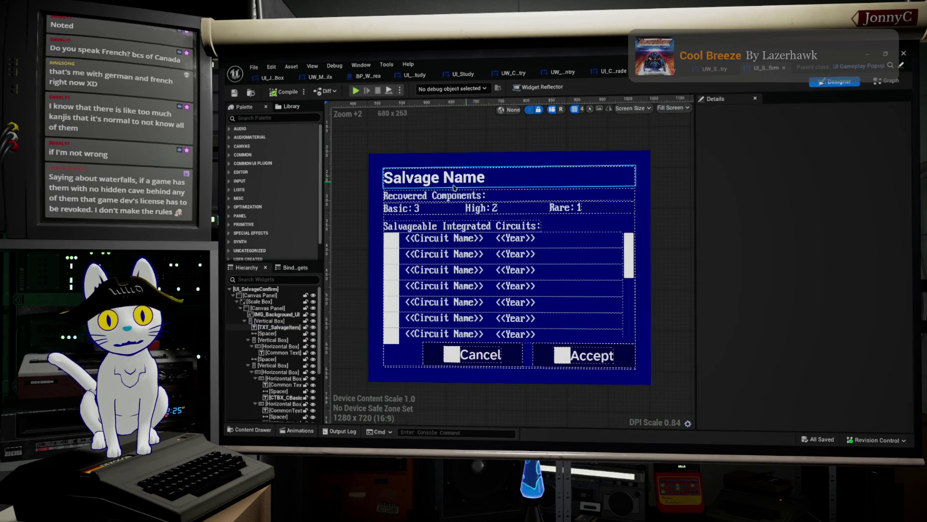
left_click(431, 184)
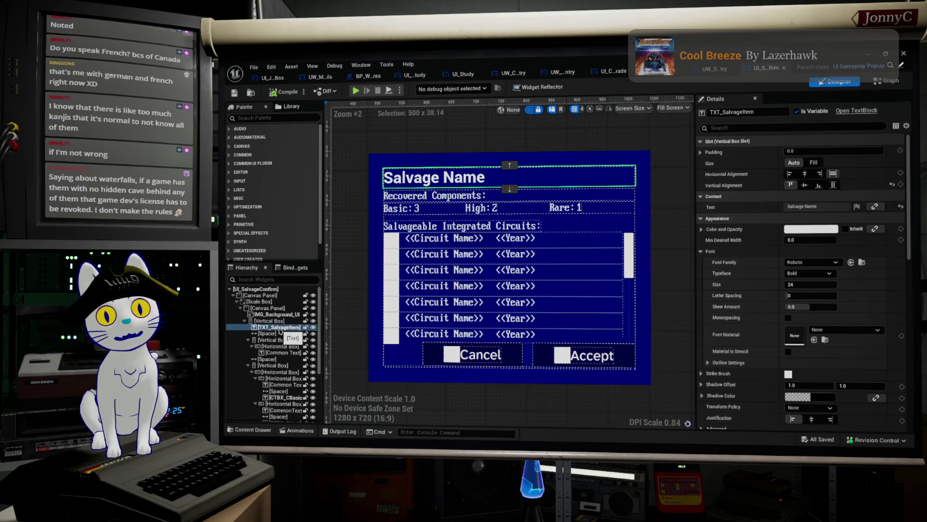
key("ctrl+v")
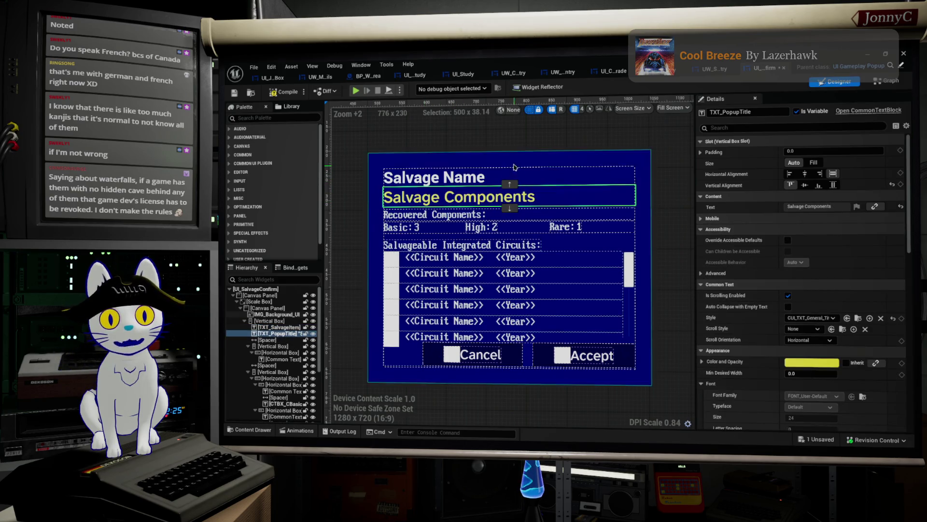
Rename Salvage Name to TXT_SalvageItem222 and the pasted title to TXT_SalvageItem.
left_click(623, 173)
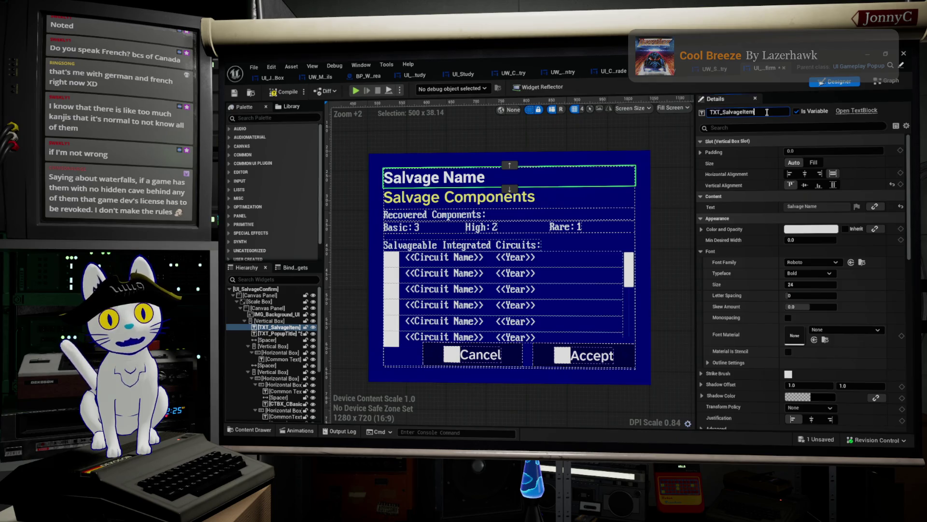
type("22")
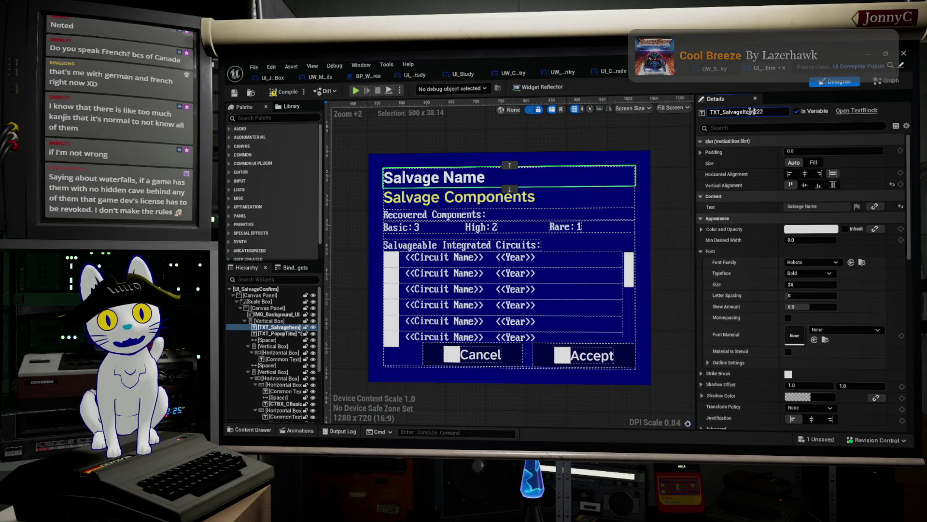
key("Return")
left_click(502, 195)
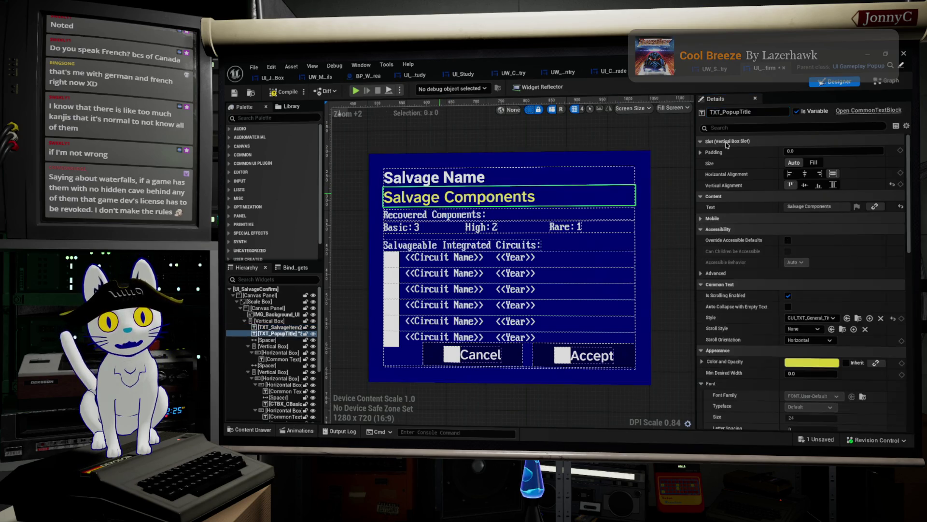
left_click(739, 112)
type("TXT_SalvageItem")
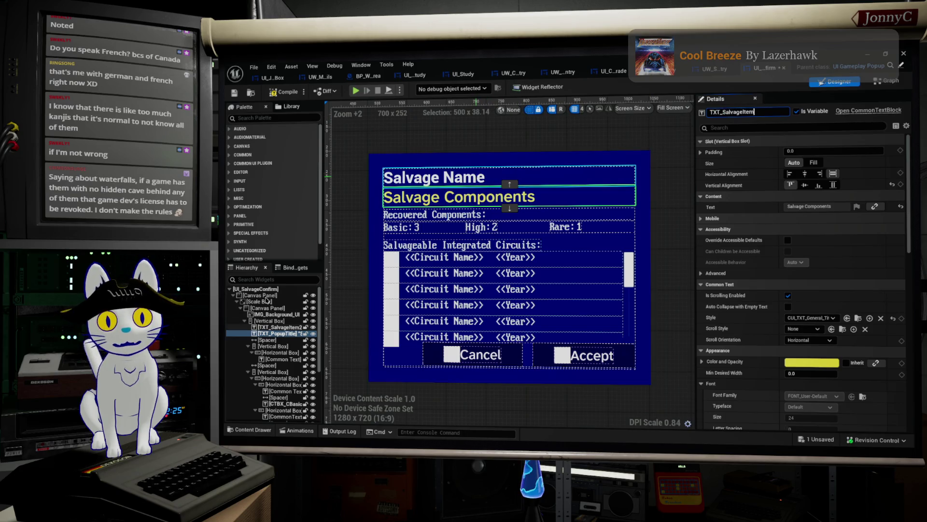
Find references to TXT_SalvageItem222 and jump to its second use.
left_click(281, 328)
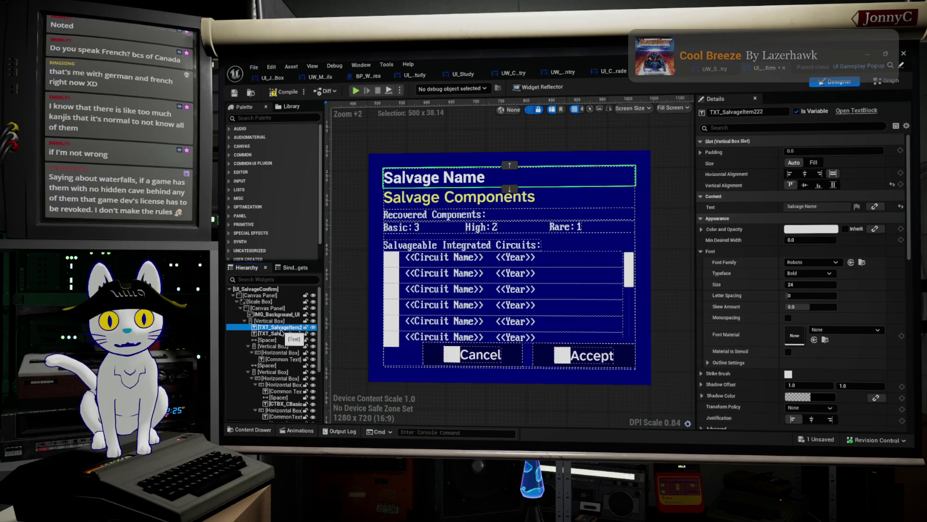
right_click(281, 332)
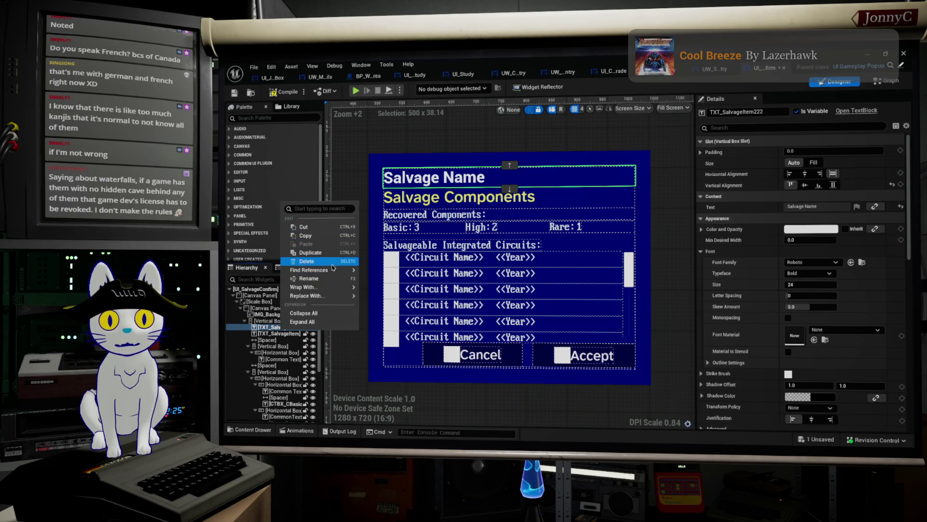
left_click(373, 276)
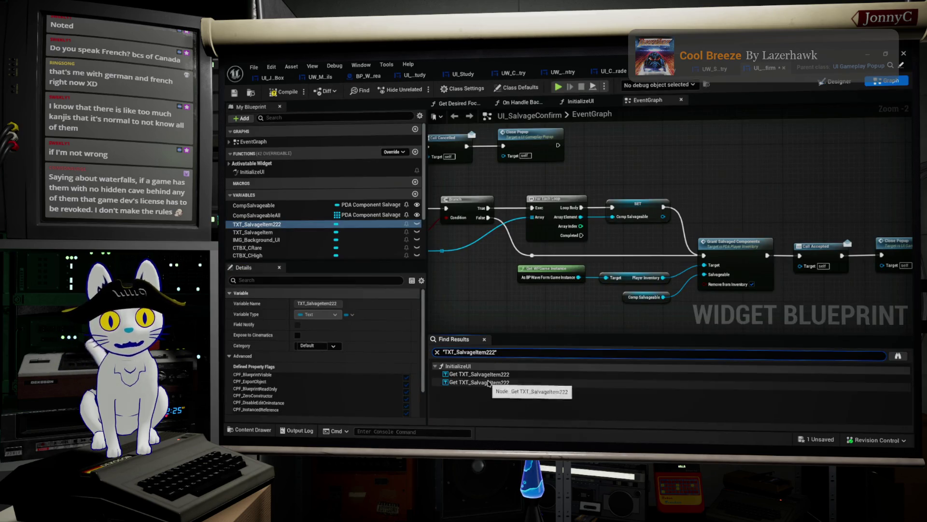
left_click(489, 383)
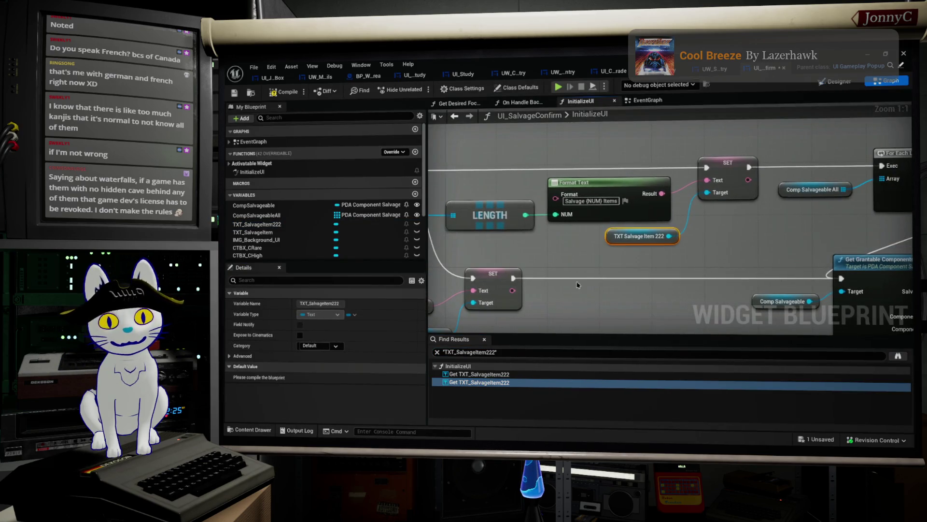
Wire a TXT_SalvageItem getter into the second Set Text target and delete the TXT_SalvageItem222 node.
mouse_move(256, 224)
left_mouse_down()
mouse_move(457, 257)
mouse_move(688, 244)
mouse_move(322, 229)
mouse_move(297, 220)
mouse_move(256, 236)
mouse_move(628, 242)
mouse_move(622, 255)
left_mouse_up()
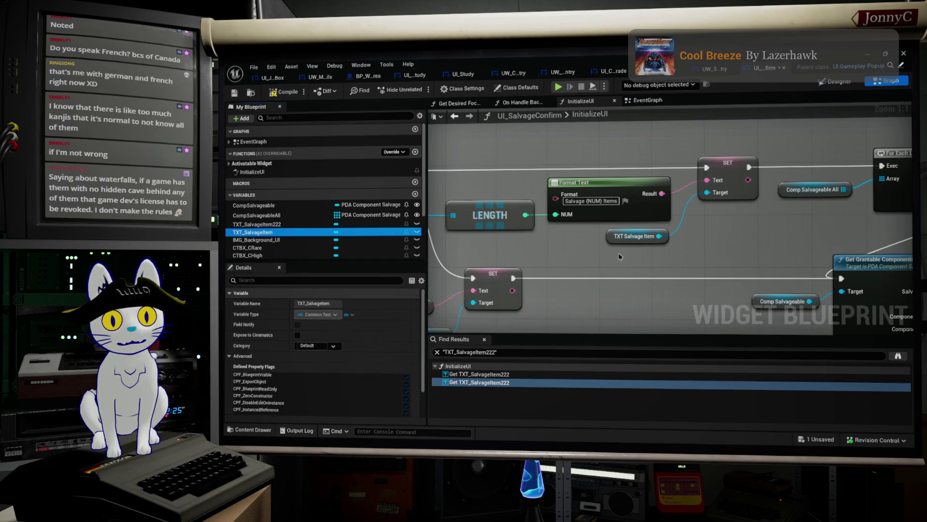
mouse_move(290, 233)
left_mouse_down()
mouse_move(387, 251)
mouse_move(623, 242)
mouse_move(669, 261)
mouse_move(753, 261)
mouse_move(724, 209)
mouse_move(706, 197)
left_mouse_up()
left_click(634, 236)
key("Delete")
left_click_drag(656, 255, 650, 249)
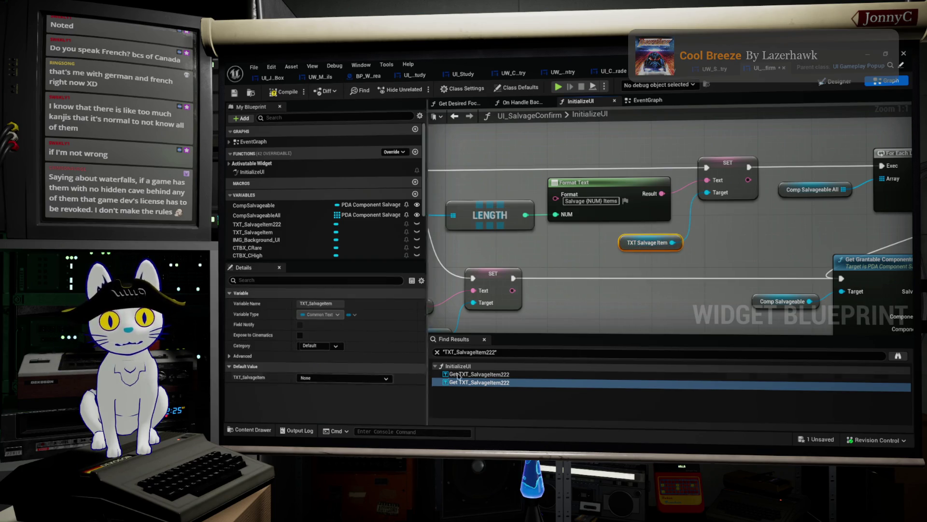
Replace the first Set Text's TXT_SalvageItem222 target with TXT_SalvageItem, then save to raise the check-out prompt.
left_click(478, 374)
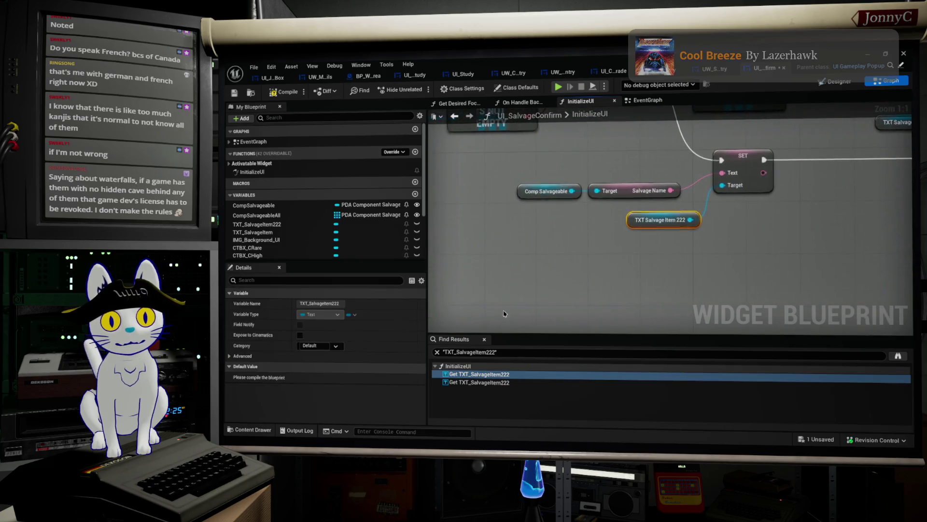
mouse_move(260, 233)
left_mouse_down()
mouse_move(649, 222)
mouse_move(638, 220)
left_mouse_up()
right_click(637, 221)
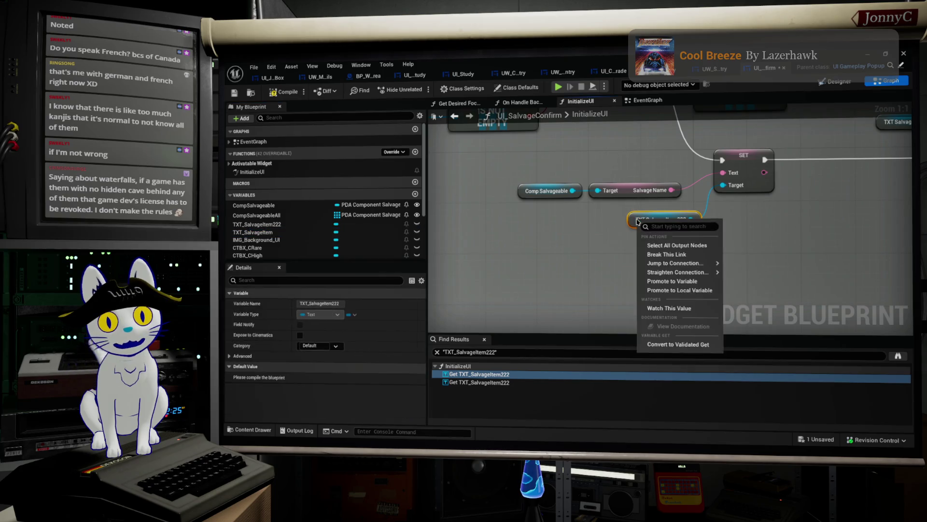
mouse_move(690, 261)
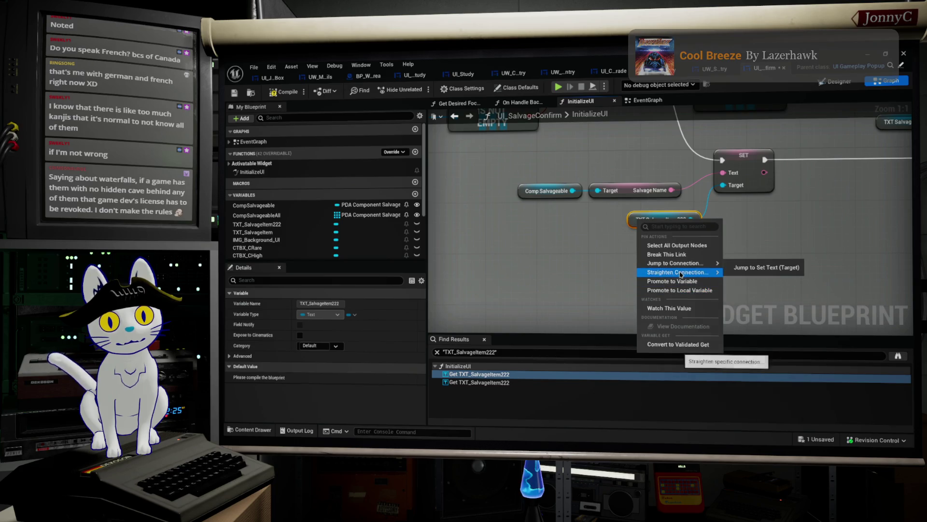
left_click(577, 244)
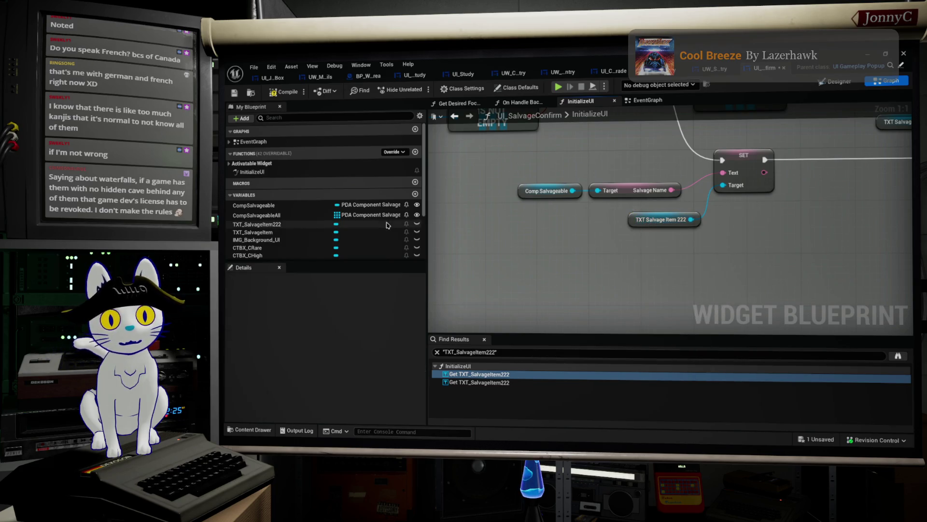
mouse_move(255, 231)
left_mouse_down()
mouse_move(445, 246)
mouse_move(406, 247)
mouse_move(652, 226)
mouse_move(641, 236)
mouse_move(725, 192)
left_mouse_up()
left_click(674, 252)
left_click_drag(605, 218, 631, 229)
key("Delete")
left_click_drag(651, 239, 643, 219)
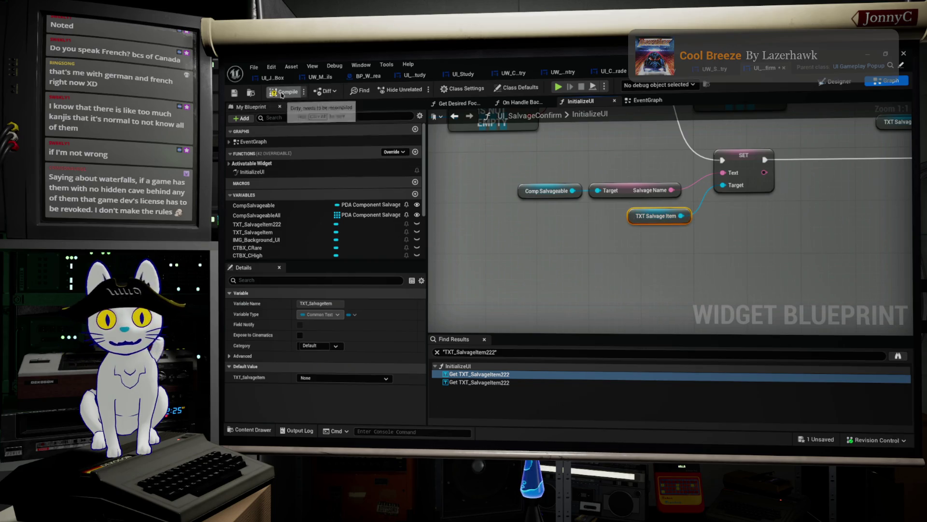
left_click(235, 95)
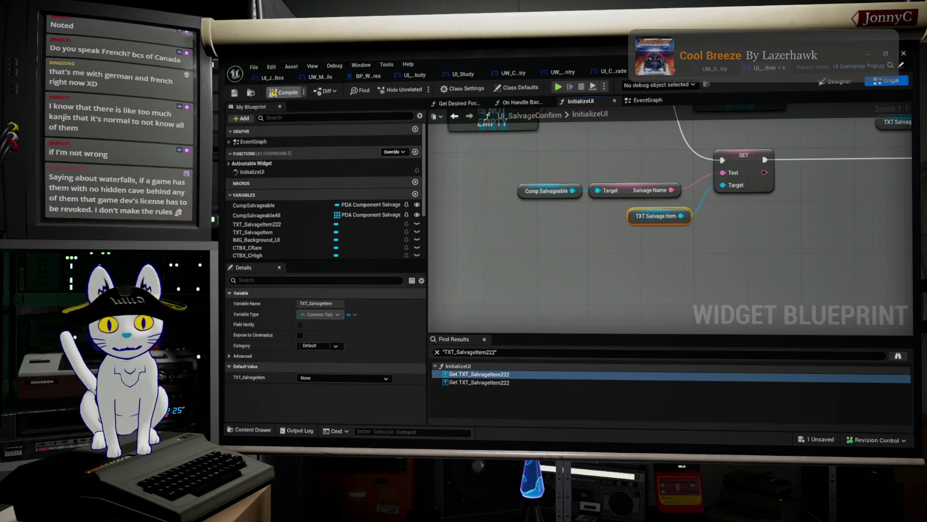
left_click_drag(649, 173, 586, 182)
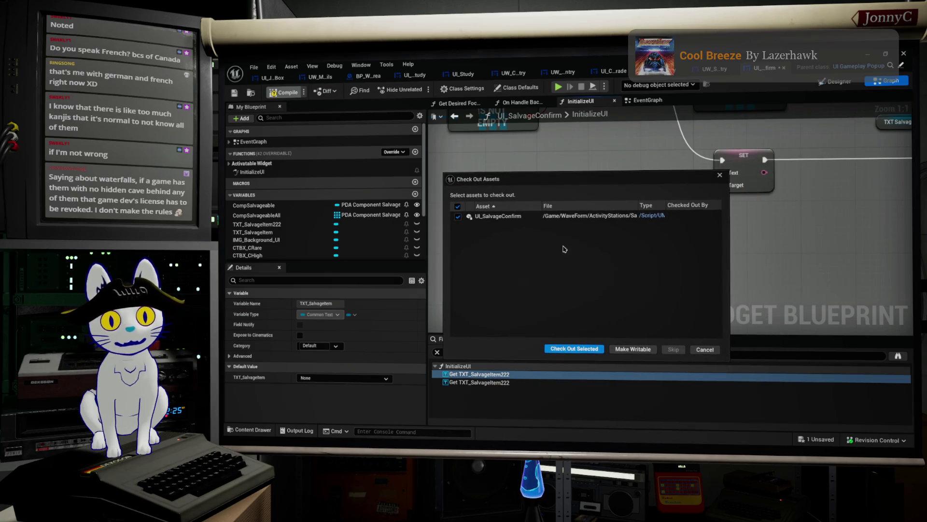
Check out and save UI_SalvageConfirm, then switch to the UW_Salvage_Entry designer.
left_click(583, 350)
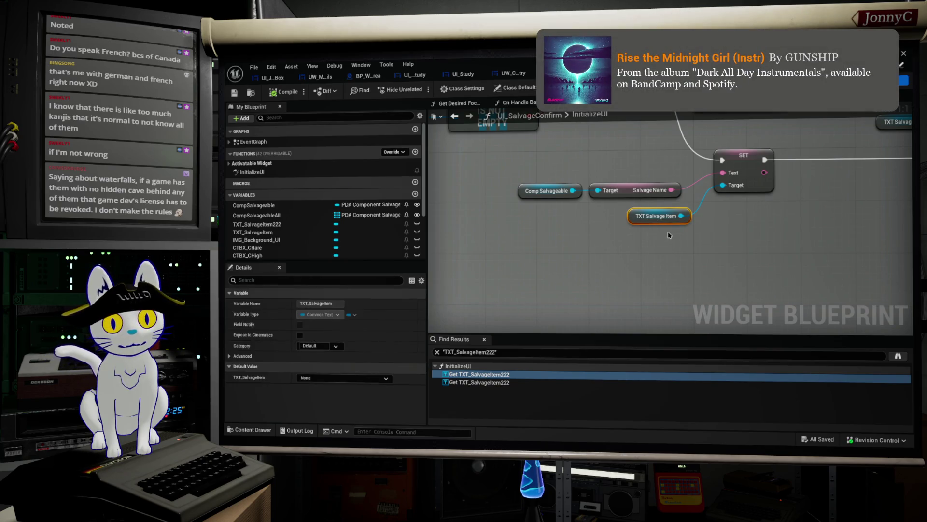
left_click(670, 235)
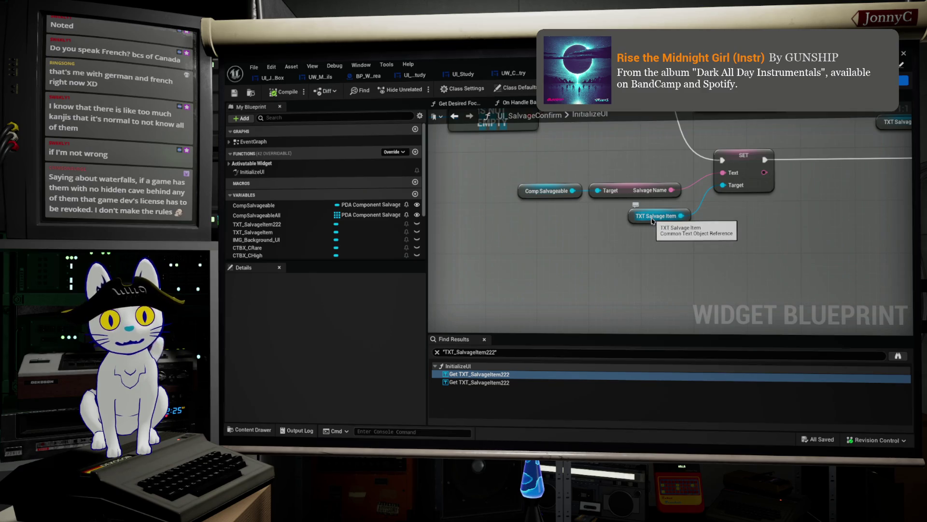
left_click(236, 97)
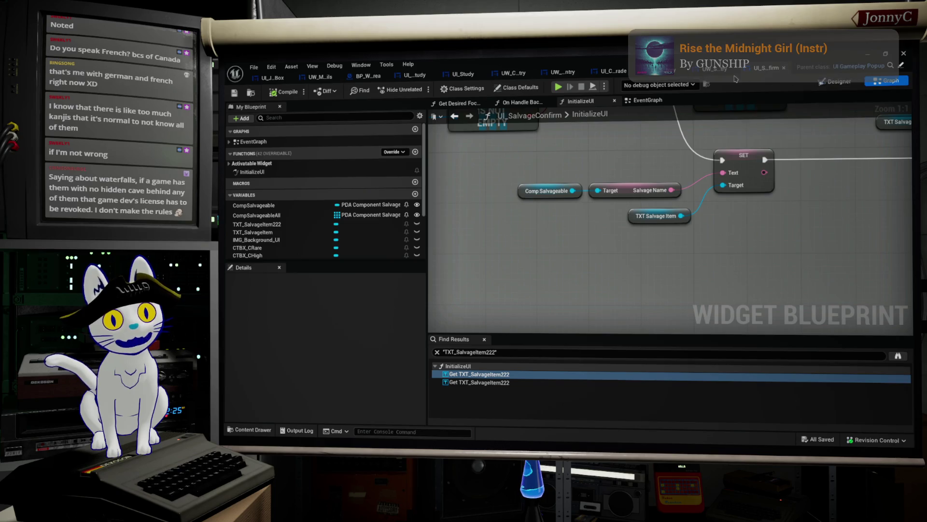
left_click(715, 73)
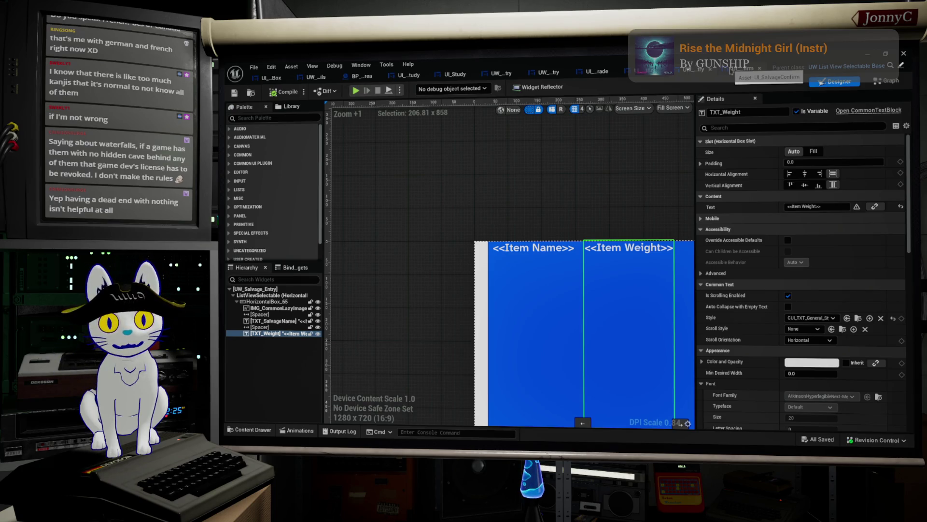
Switch to the UI_SalvageConfirm tab showing its rewired InitializeUI graph.
left_click(732, 71)
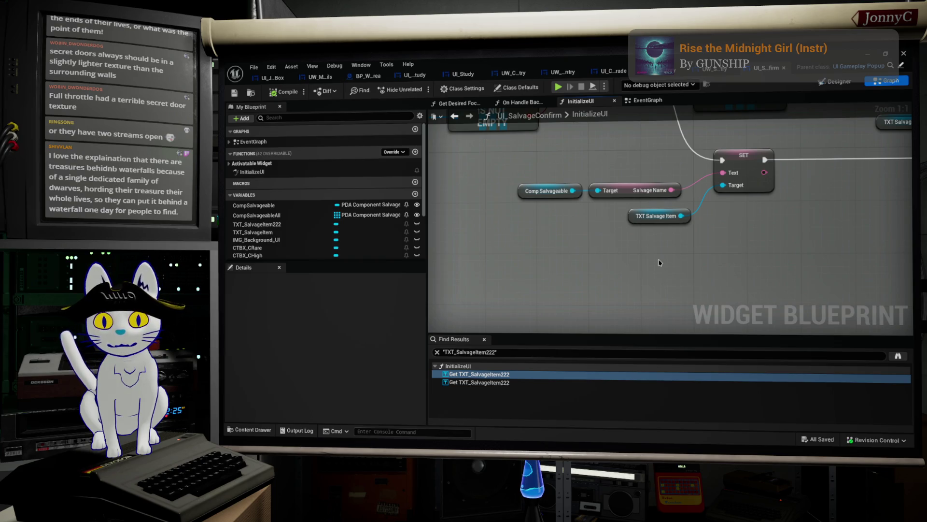
scroll(657, 265, "down", 2)
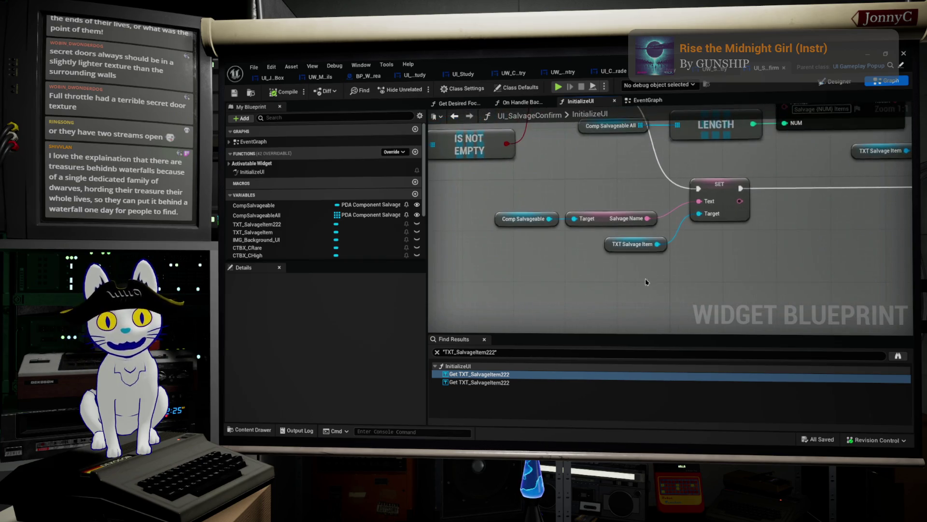
left_click_drag(697, 256, 601, 293)
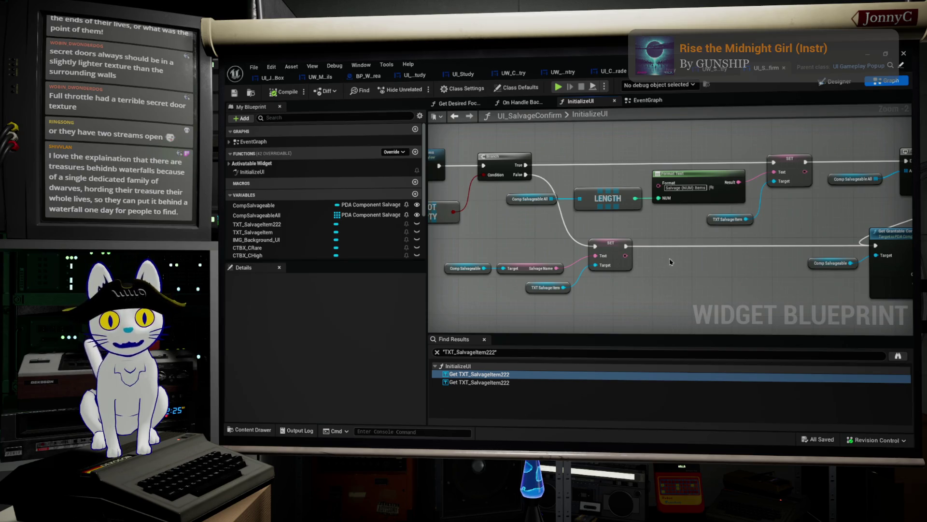
scroll(696, 268, "down", 1)
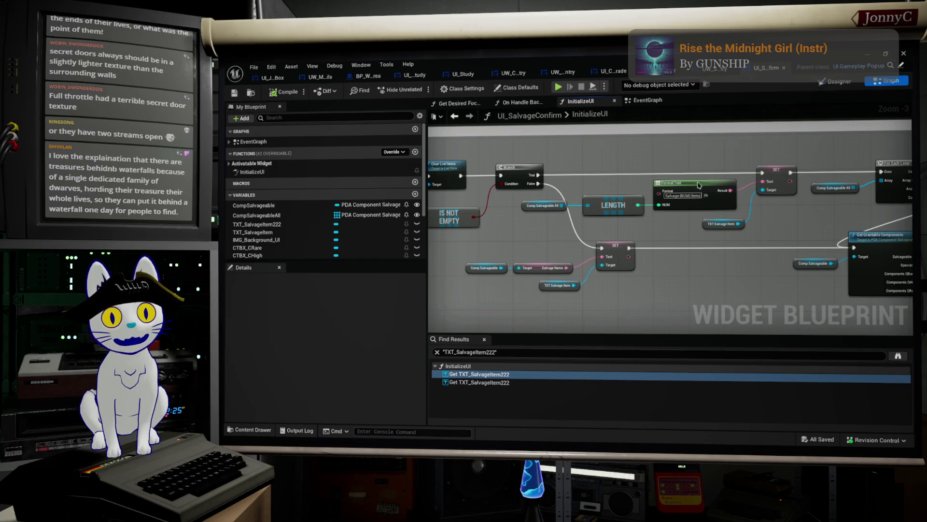
left_click(712, 70)
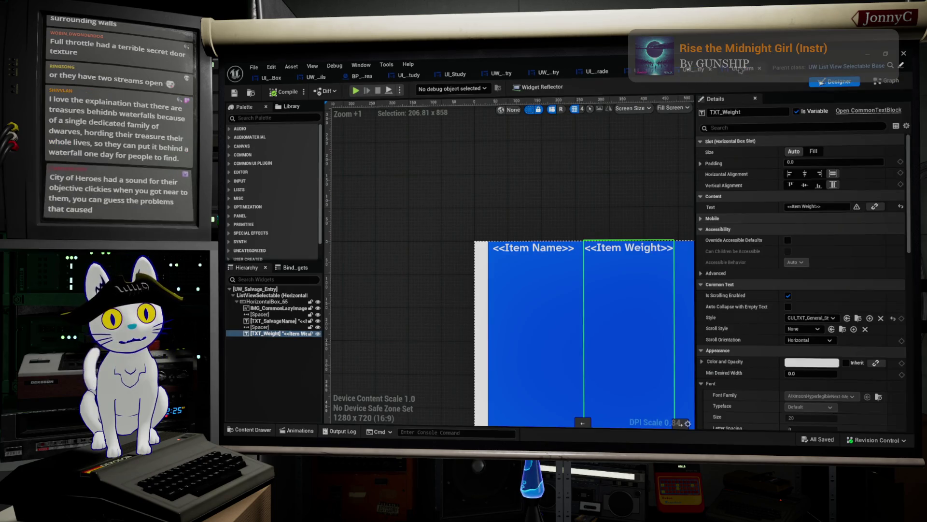
left_click(766, 68)
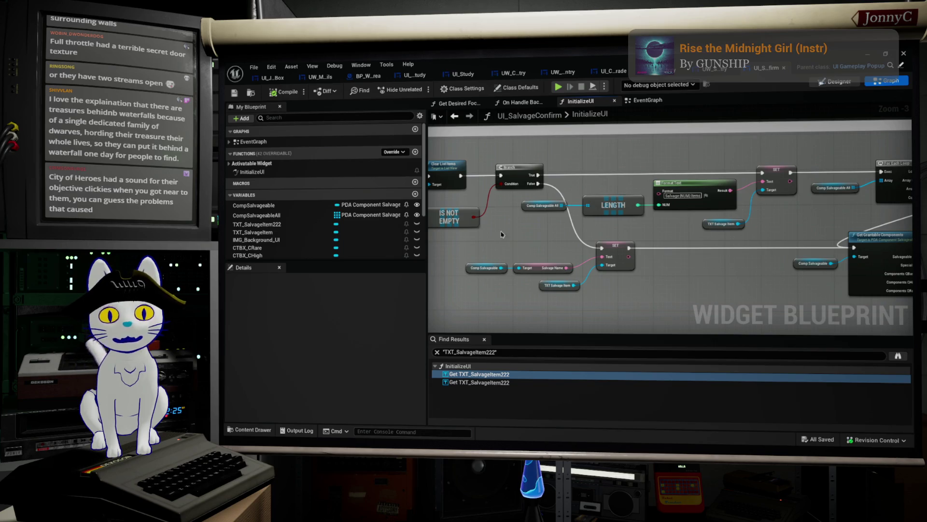
View UI_SalvageConfirm in the Designer, zoom in, and select the Recovered Components text, then go to Firefox.
left_click(837, 81)
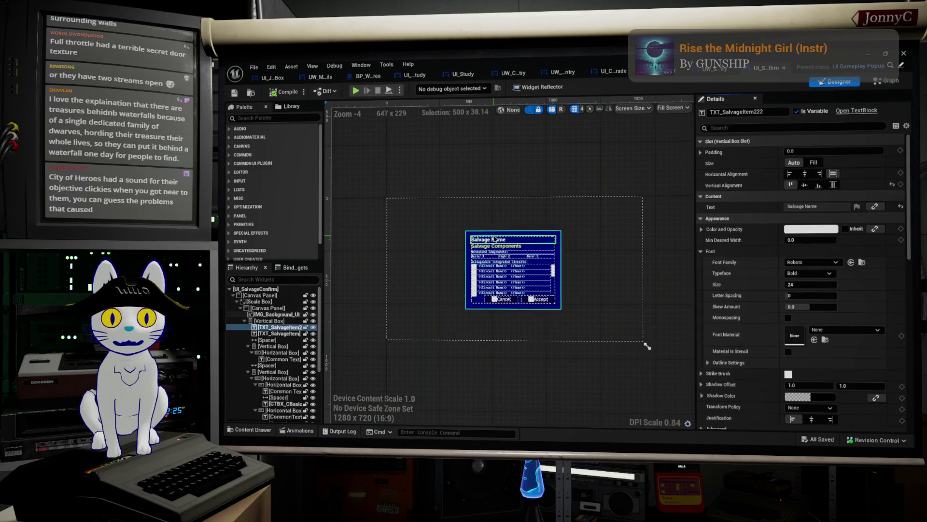
scroll(500, 267, "up", 4)
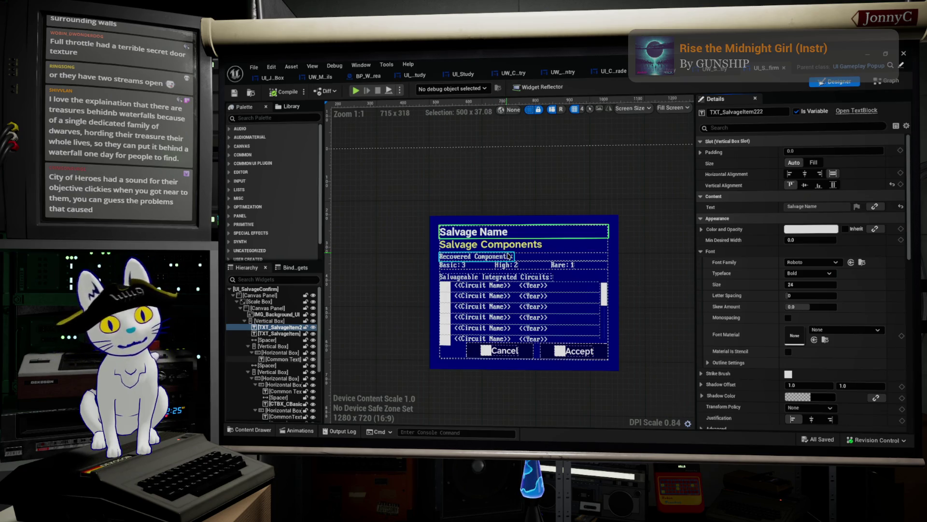
left_click(516, 259)
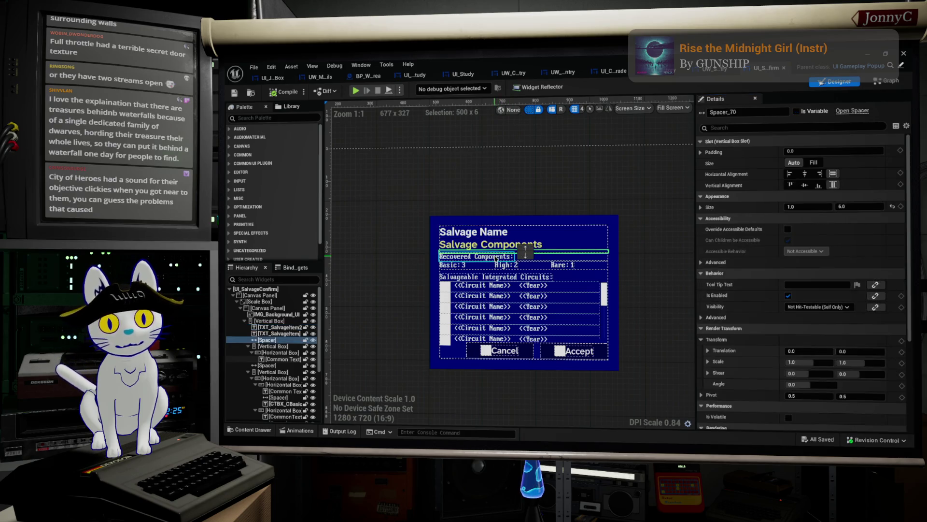
mouse_move(846, 211)
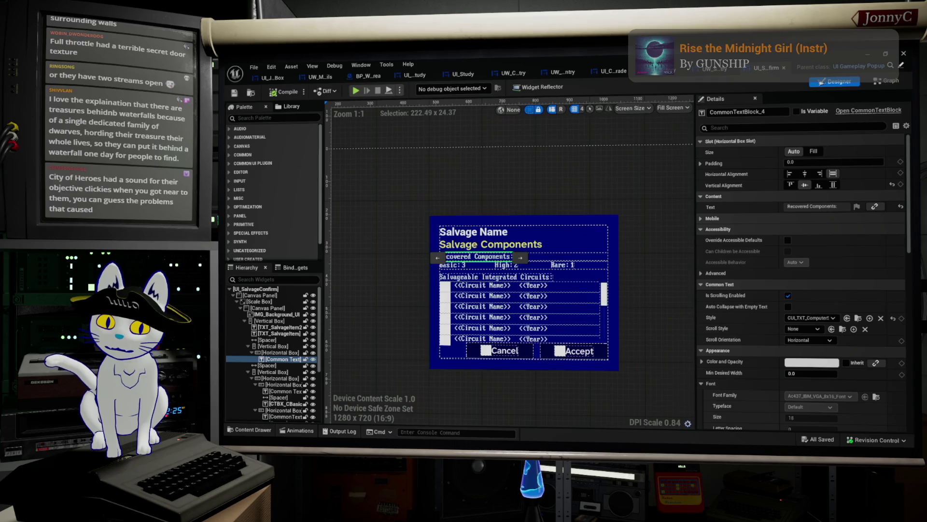
key("alt+Tab")
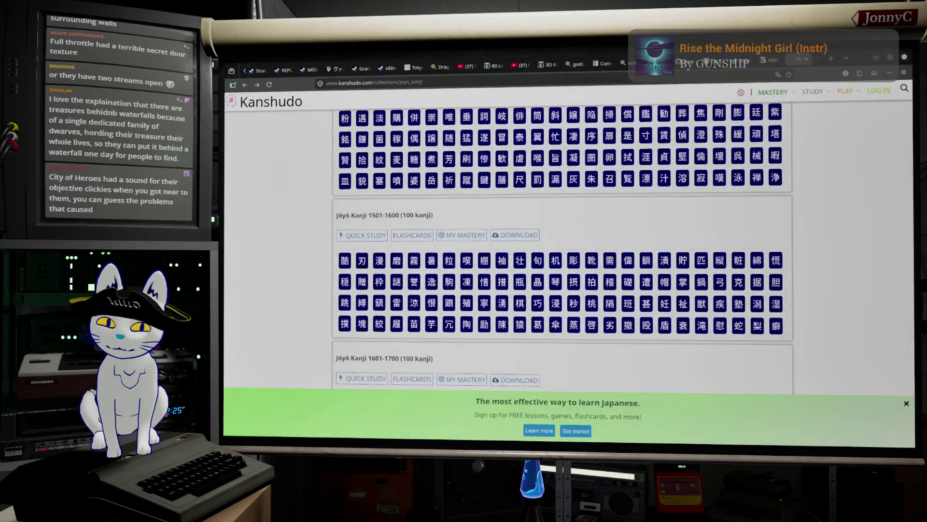
Search Kagi in a new tab for 'xgox 360 super hero game multiplayer upgrade orb' and skim the results.
left_click(831, 58)
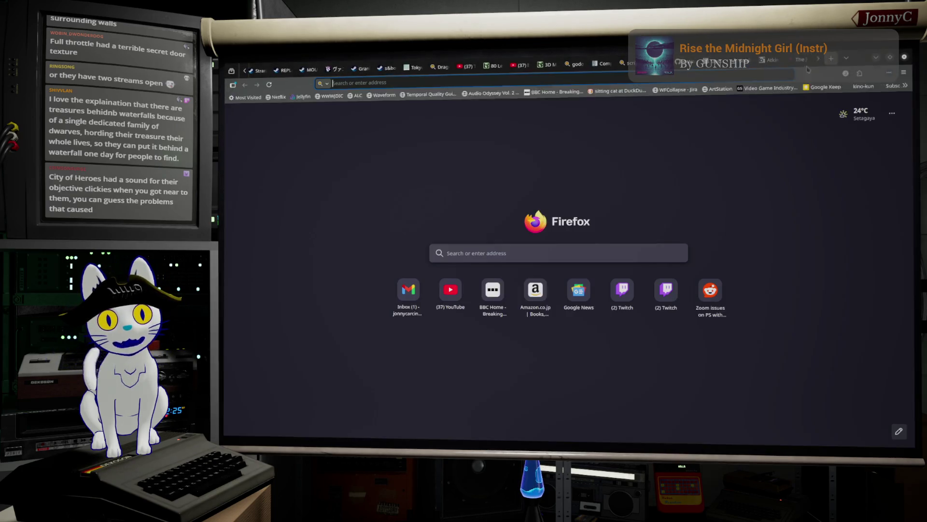
left_click(759, 78)
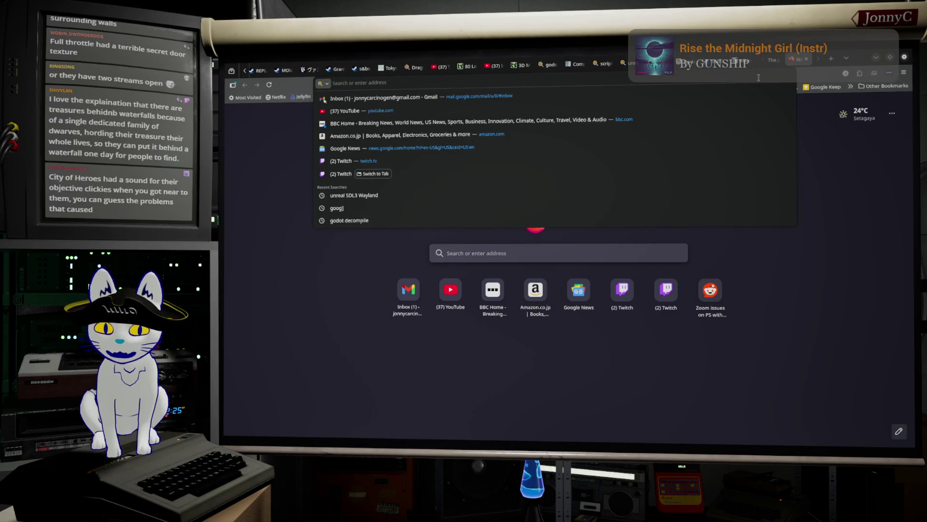
type("xgox")
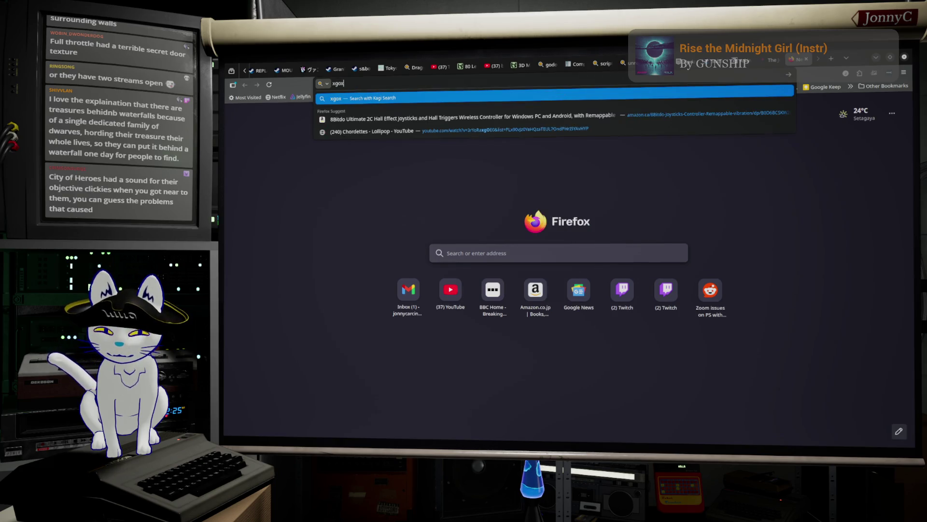
type(" 360")
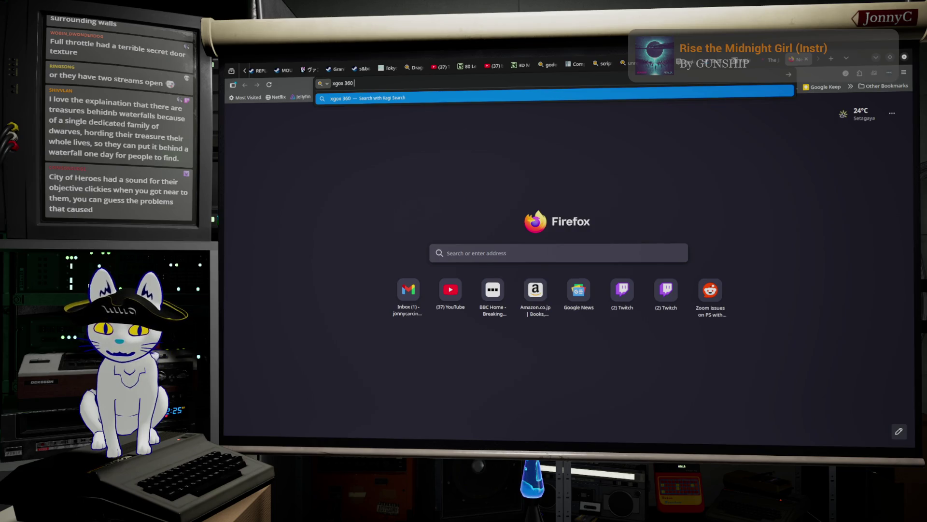
type(" super herro")
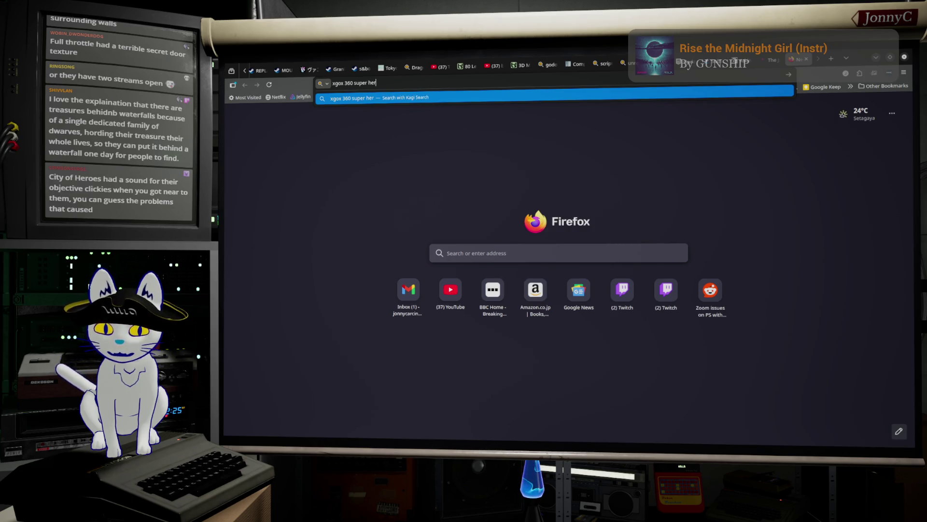
key("BackSpace")
key("BackSpace")
key("BackSpace")
type("ro game multipl")
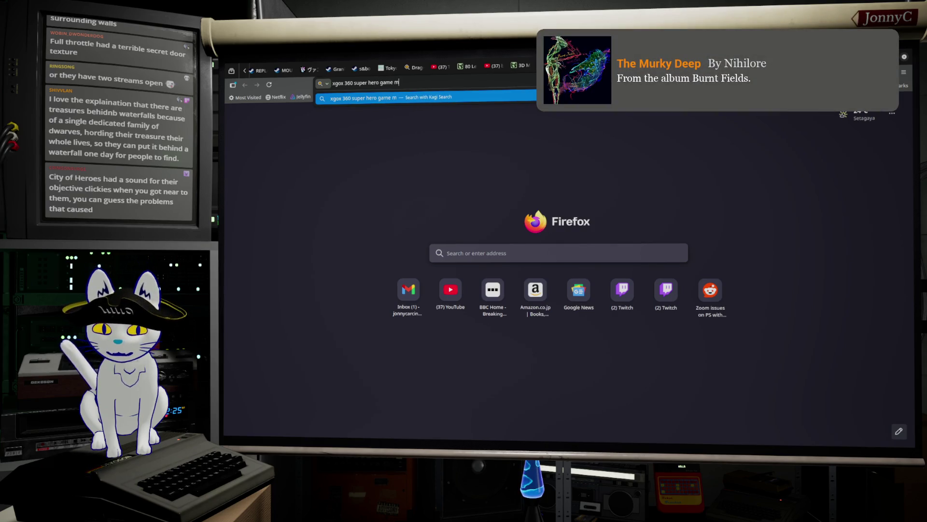
type("ay")
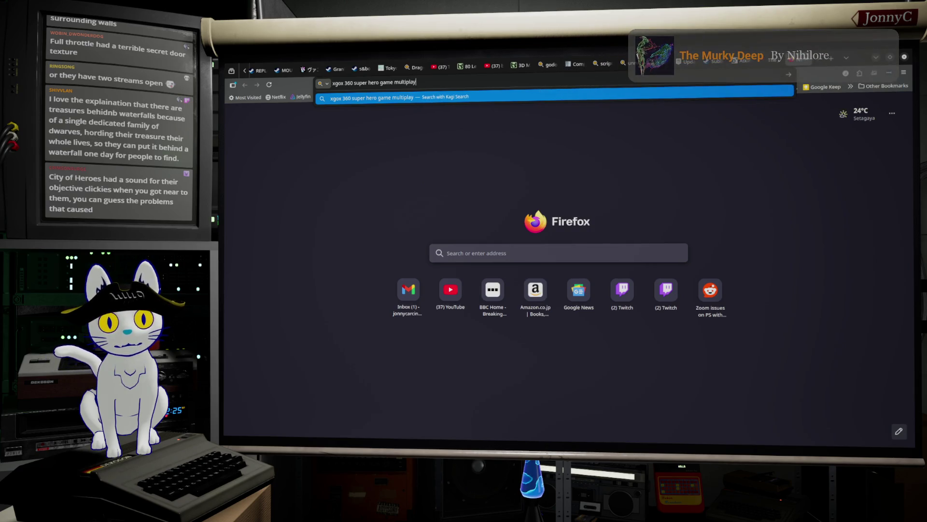
type("er ubgrade orb")
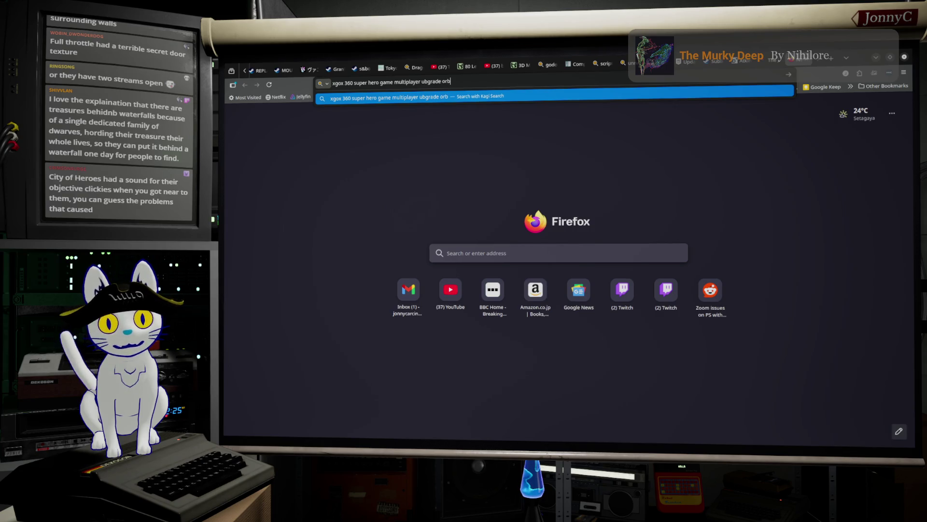
key("Return")
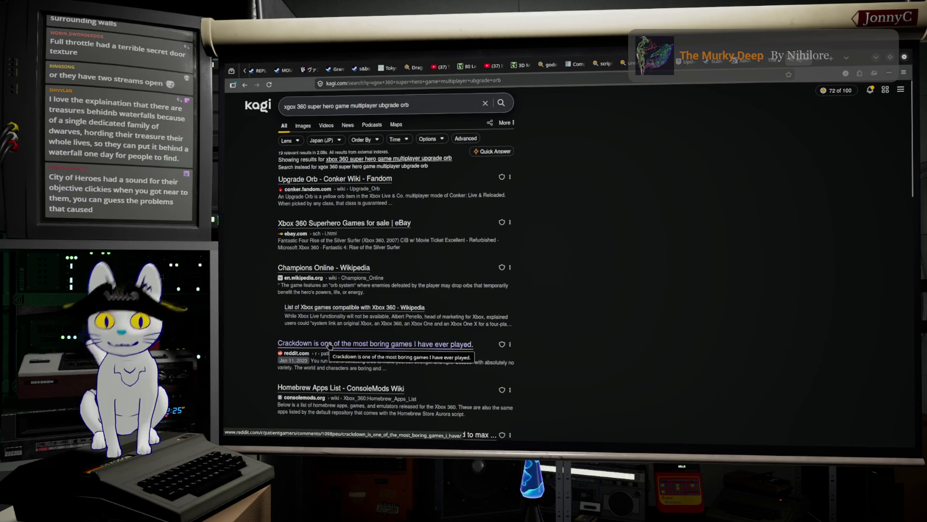
scroll(329, 345, "down", 1)
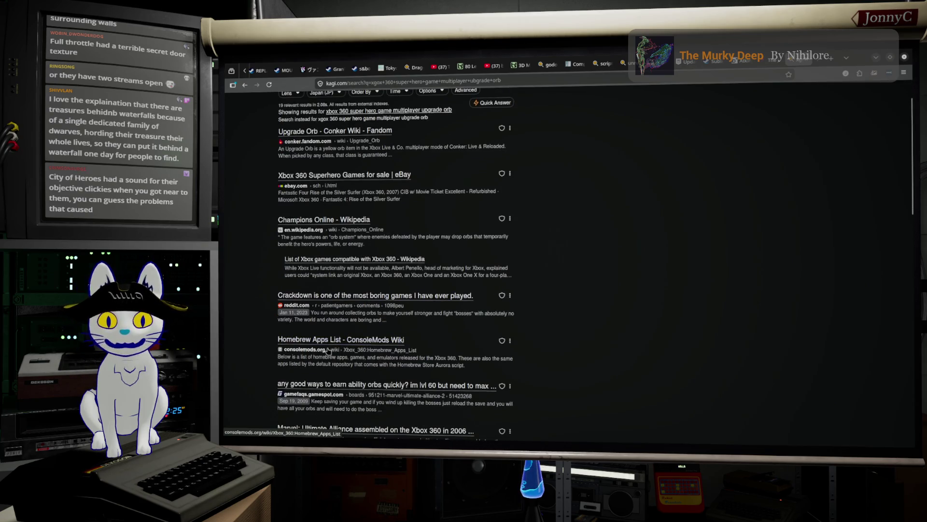
scroll(318, 297, "up", 1)
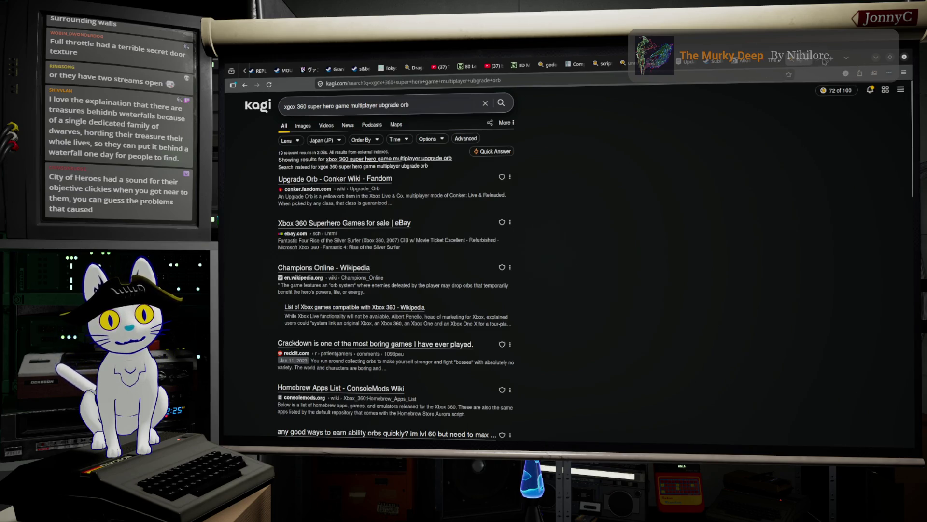
left_click(836, 60)
Google 'xbox 360 crackdown' and open the Crackdown (video game) Wikipedia article.
left_click(673, 79)
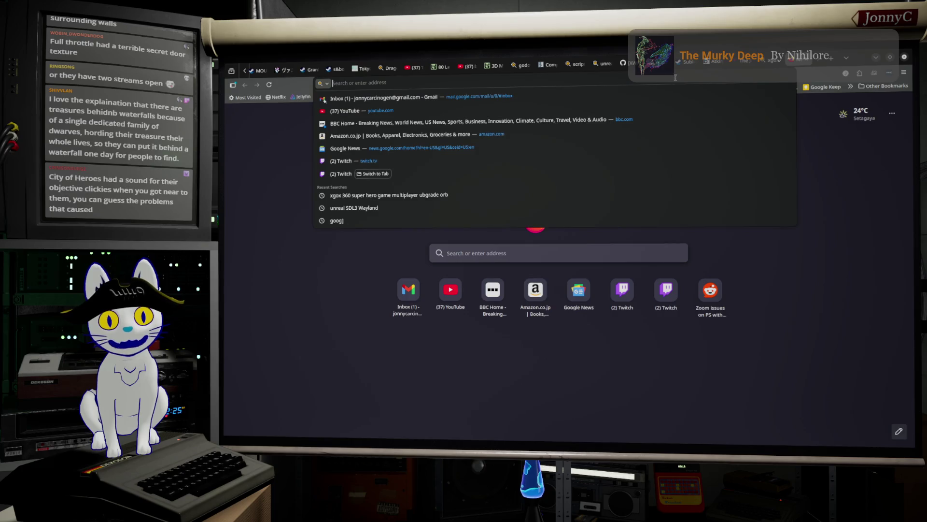
type("google.com/")
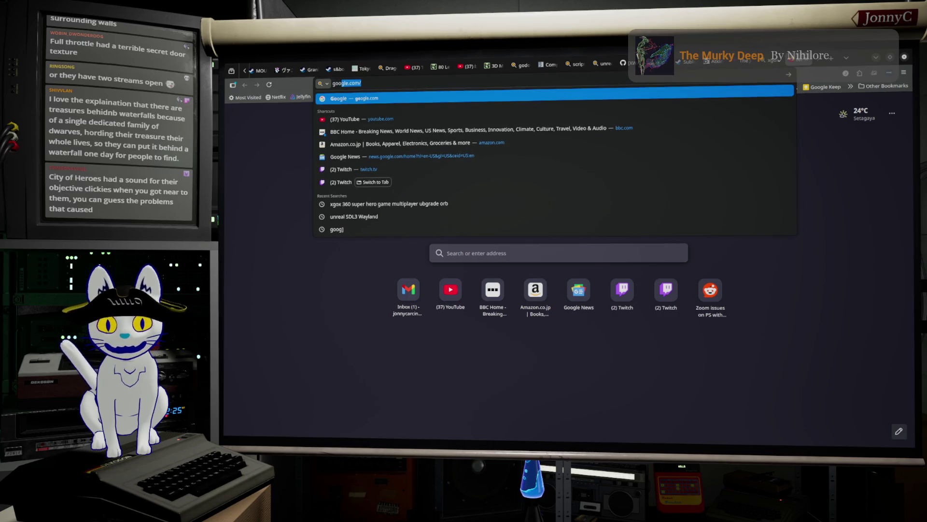
key("Return")
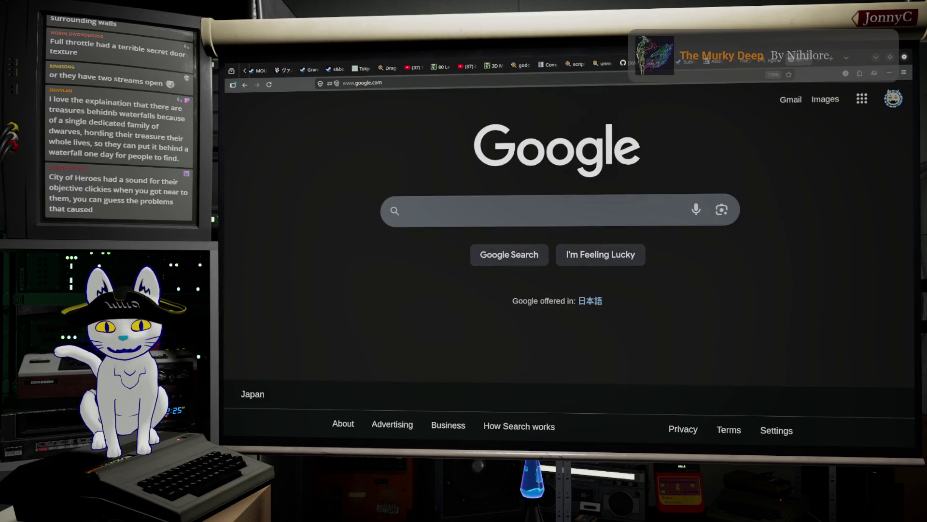
type("xbox ")
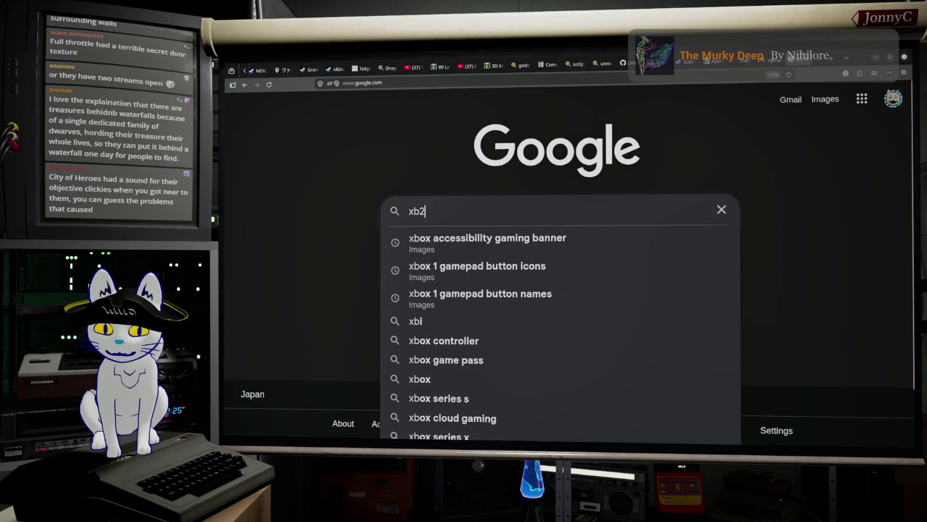
type("360 cr")
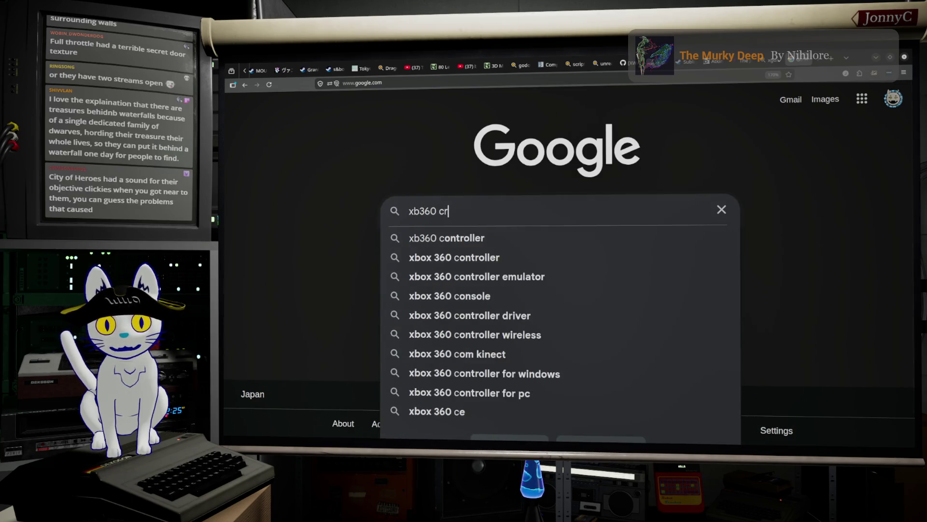
type("ackdown")
key("Down")
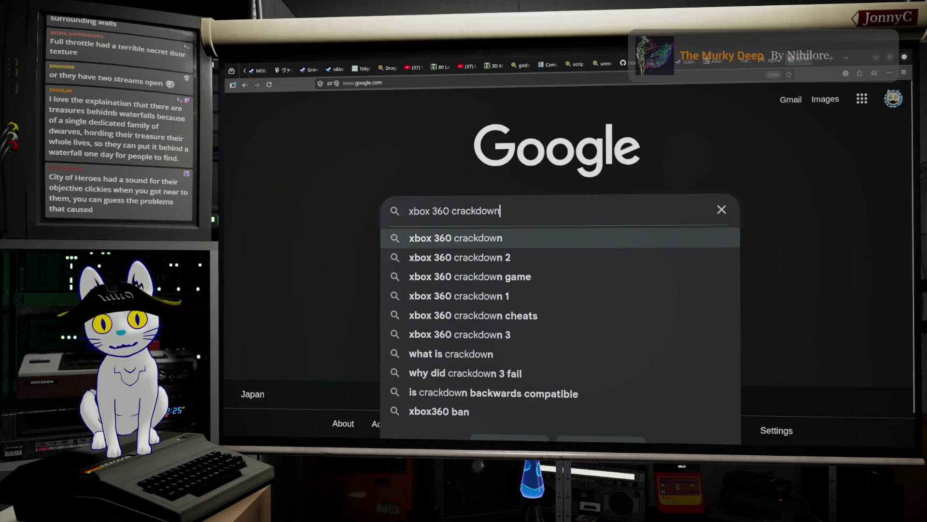
key("Return")
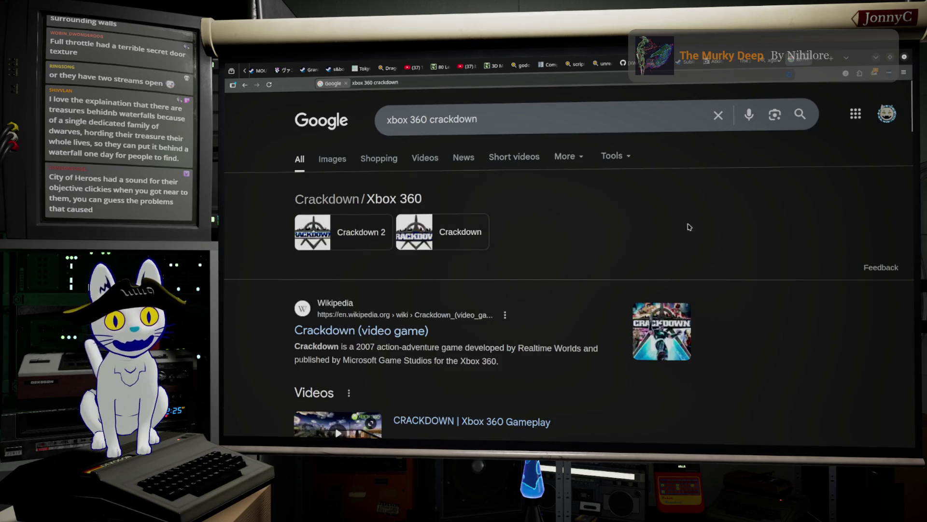
left_click(378, 336)
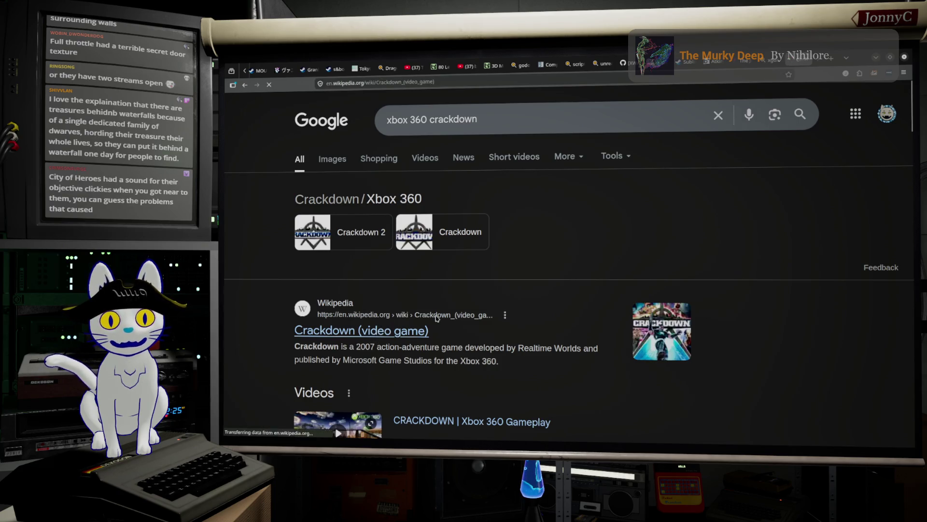
View the Crackdown gameplay screenshot and Pacific City map, then minimize Firefox.
scroll(498, 290, "down", 5)
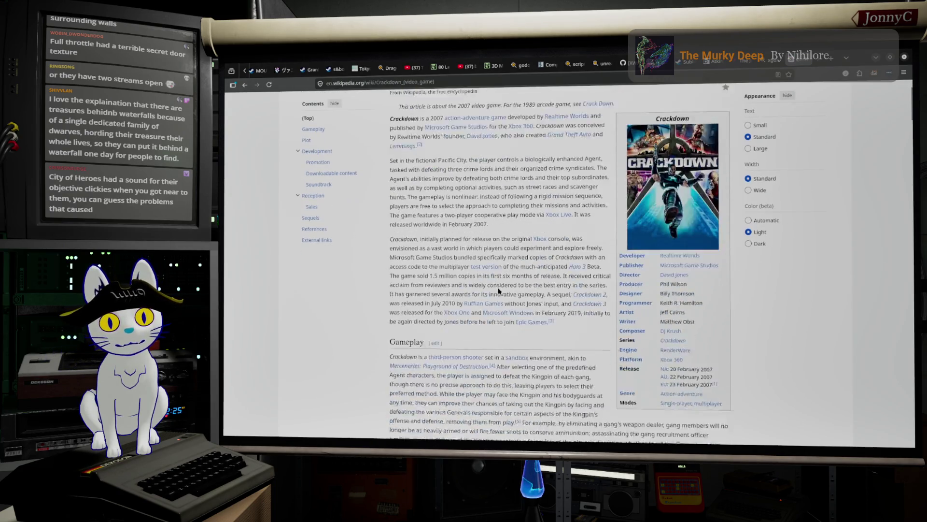
left_click(425, 274)
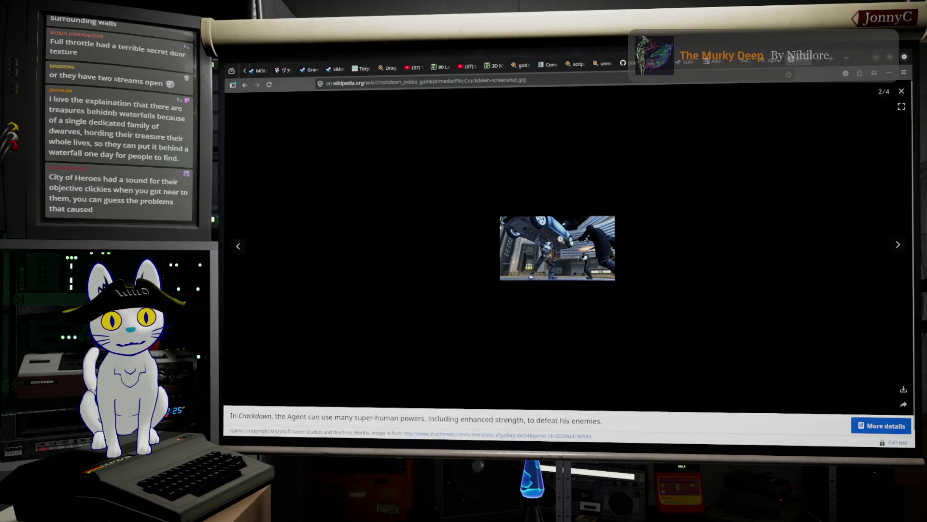
left_click(901, 92)
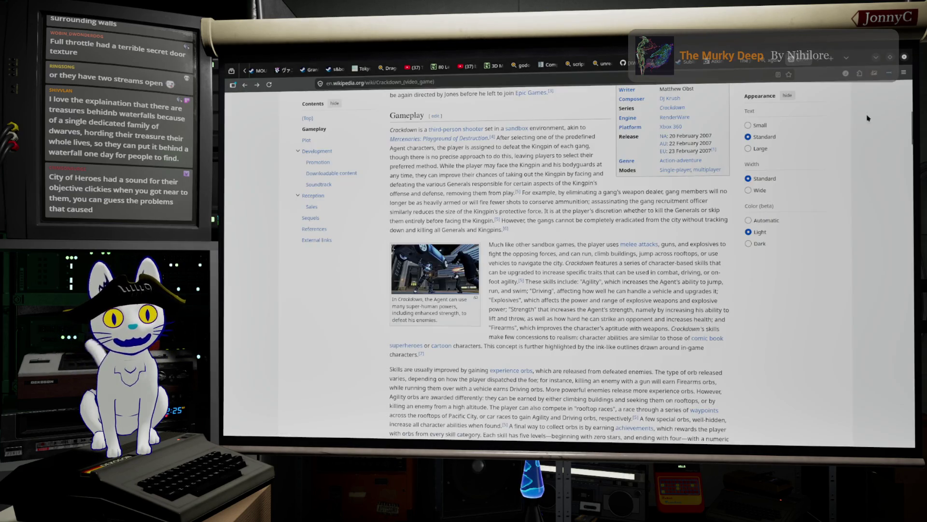
scroll(570, 279, "down", 10)
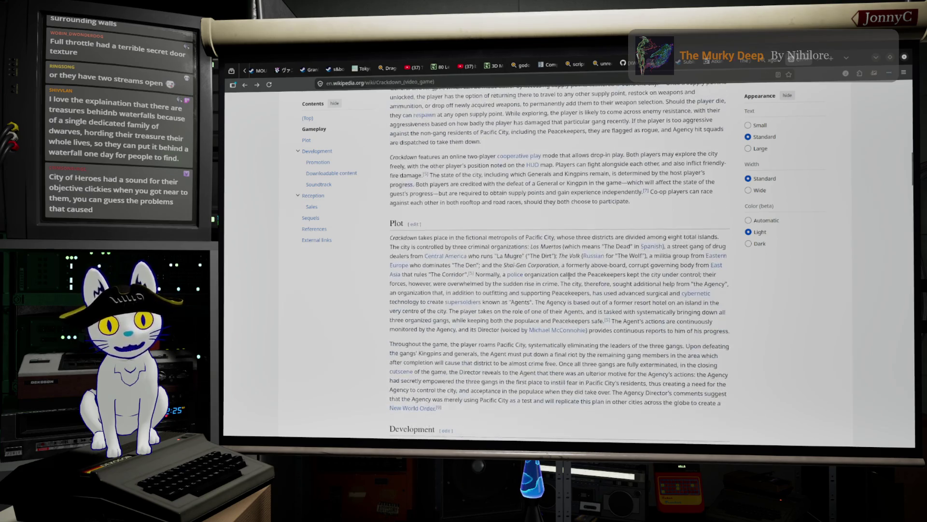
scroll(569, 276, "down", 6)
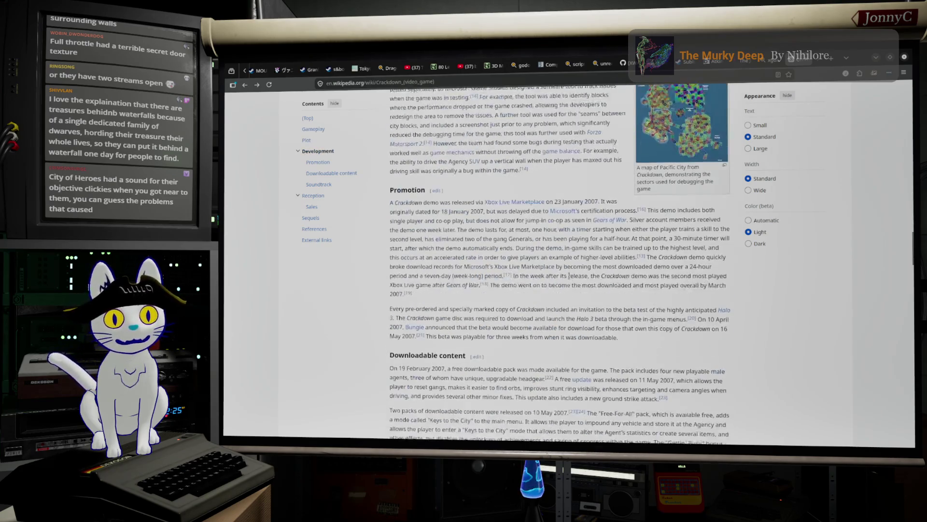
left_click(649, 258)
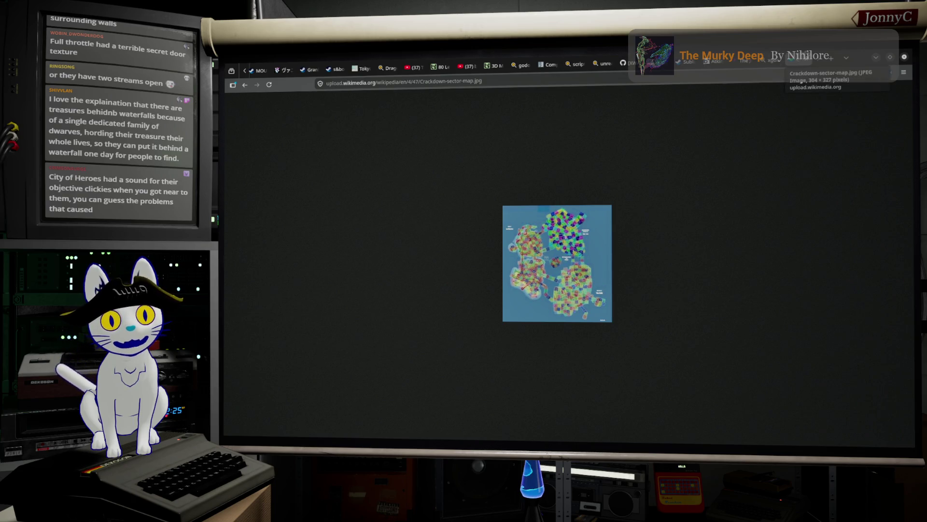
left_click(801, 62)
scroll(435, 285, "down", 5)
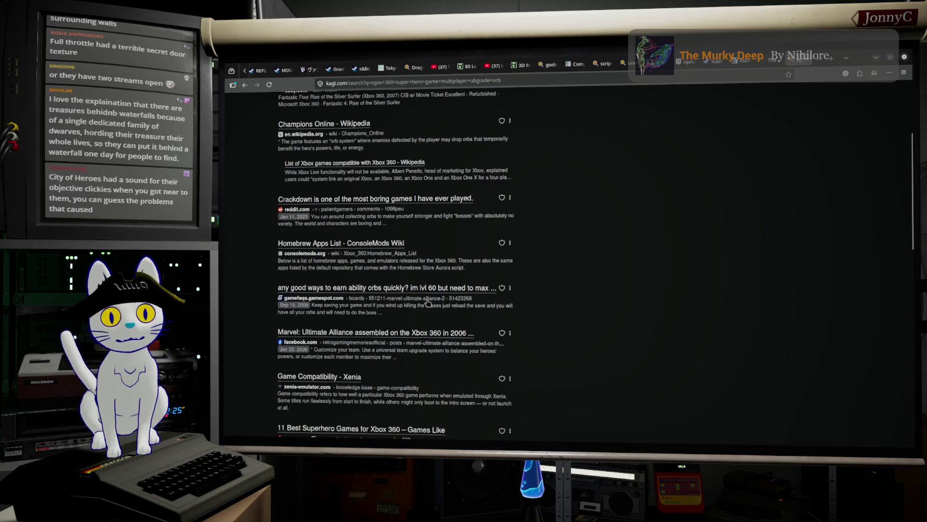
scroll(638, 271, "up", 2)
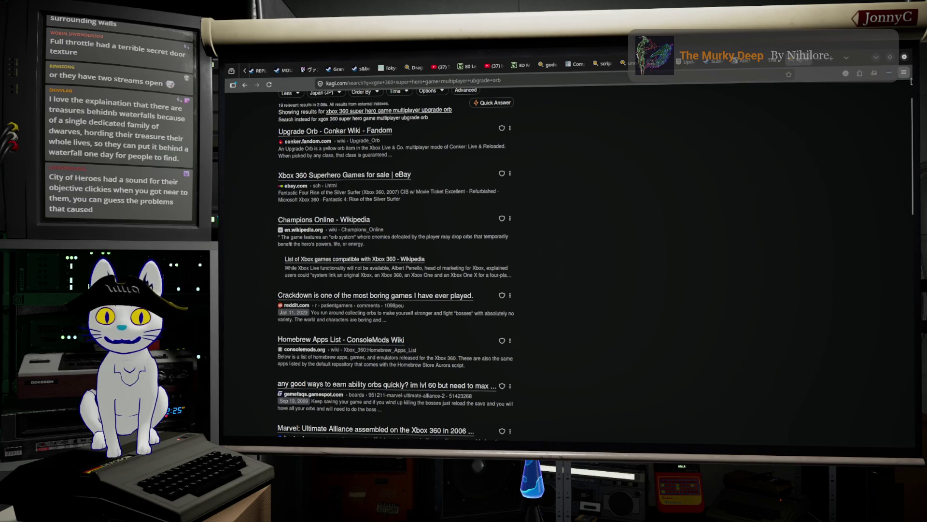
left_click(876, 62)
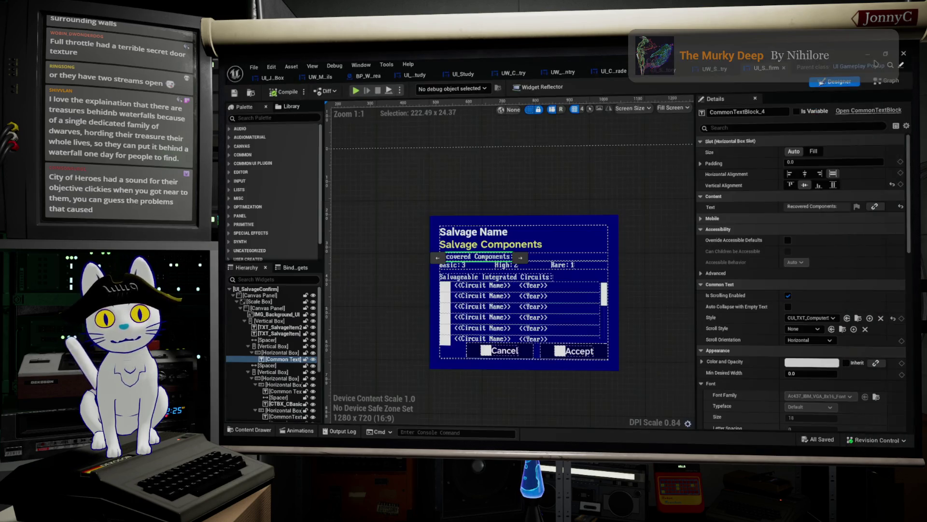
Apply CUI_TXT_General_Deminished_Style to the Recovered Components and Salvageable Integrated Circuits headings.
left_click(616, 236)
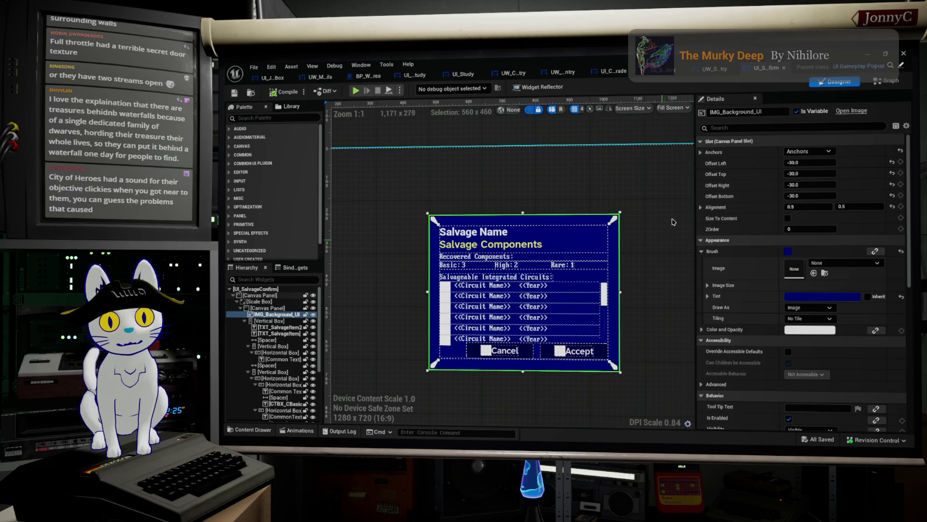
scroll(532, 270, "up", 2)
left_click(458, 249)
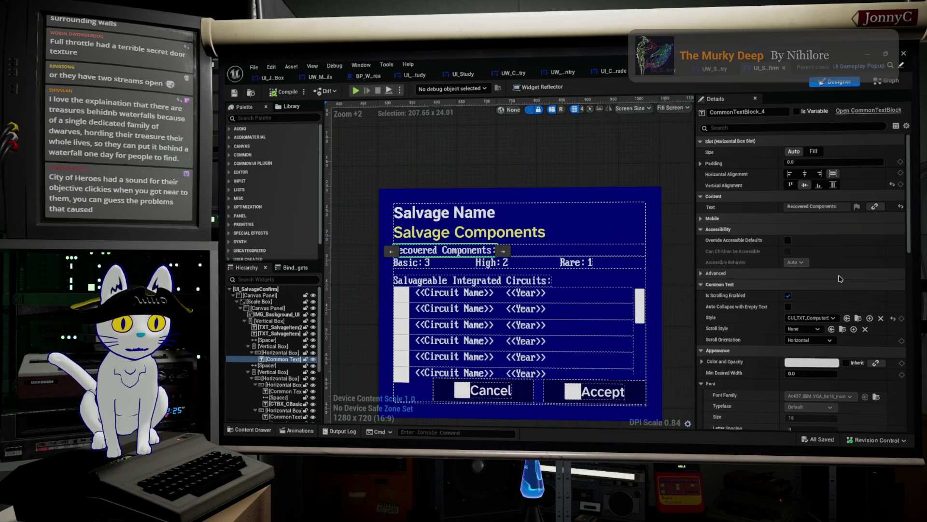
left_click(811, 319)
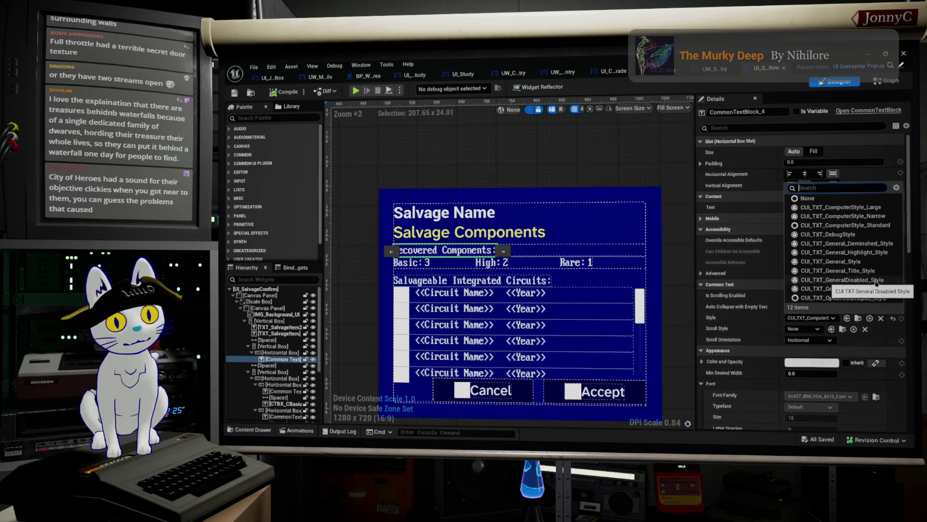
left_click(867, 244)
left_click(867, 245)
left_click(411, 266)
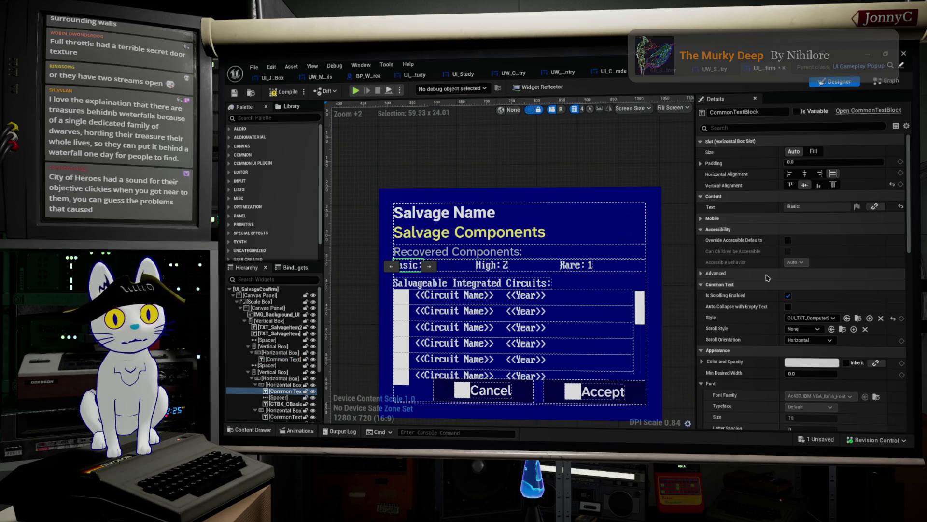
left_click(473, 283)
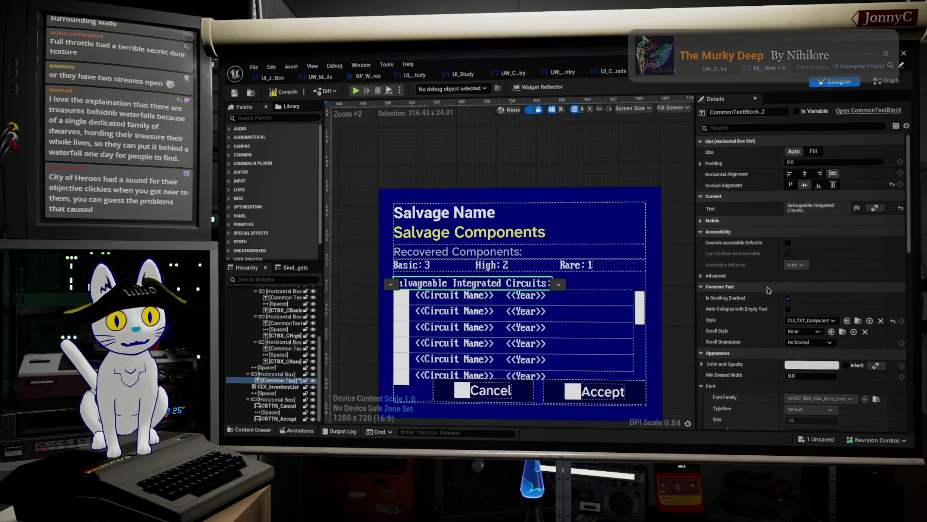
left_click(810, 320)
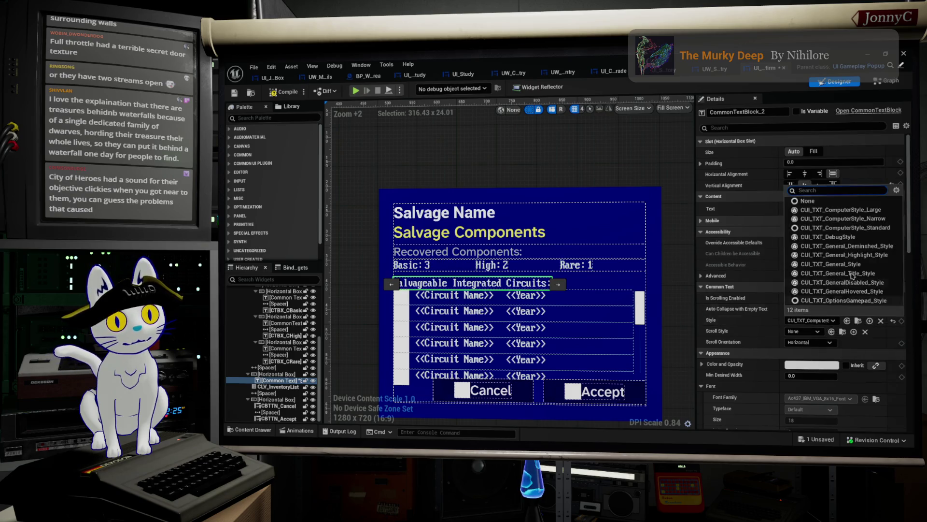
left_click(850, 246)
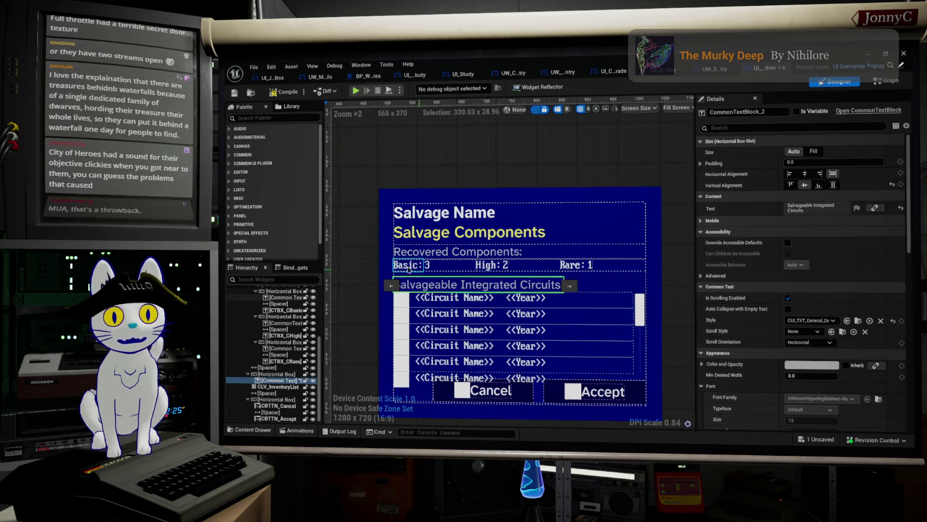
Give the Basic, High and Rare labels the CUI_TXT_General_Style text style.
left_click(405, 266)
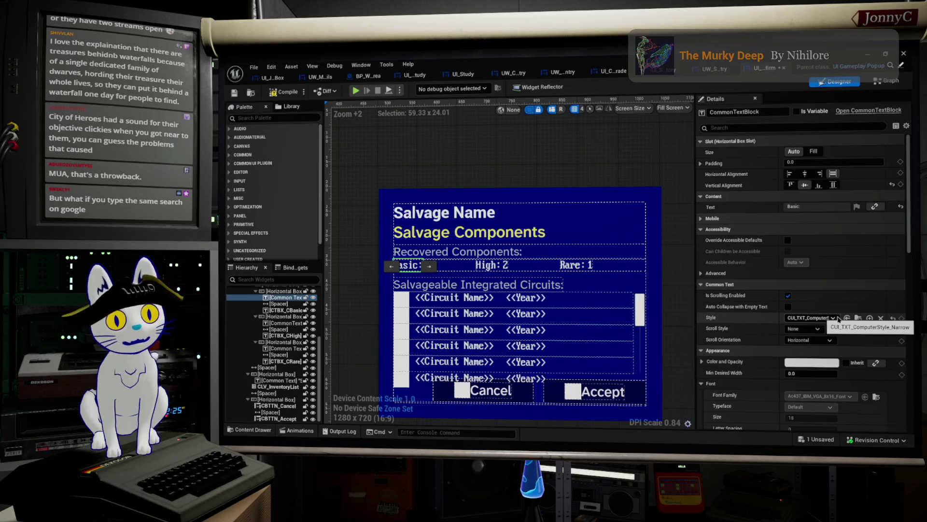
left_click(833, 318)
left_click(853, 269)
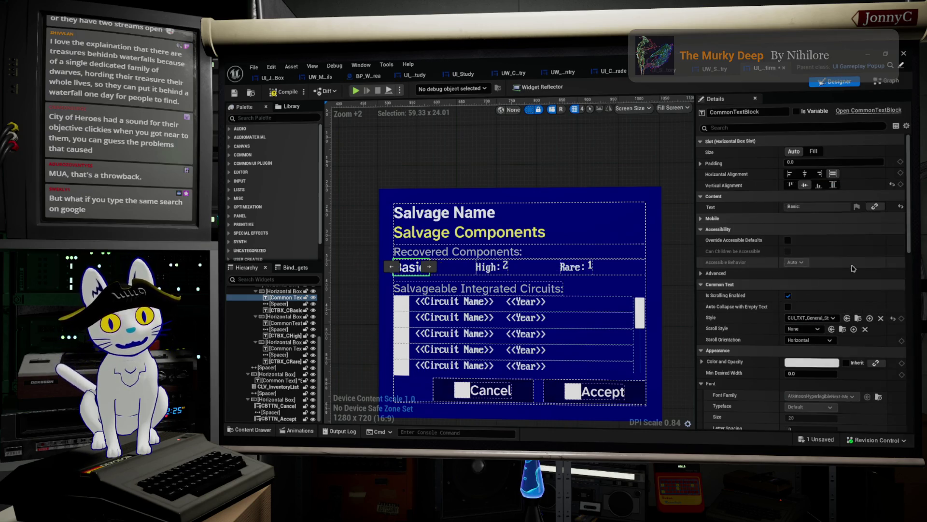
left_click(487, 269)
left_click(801, 318)
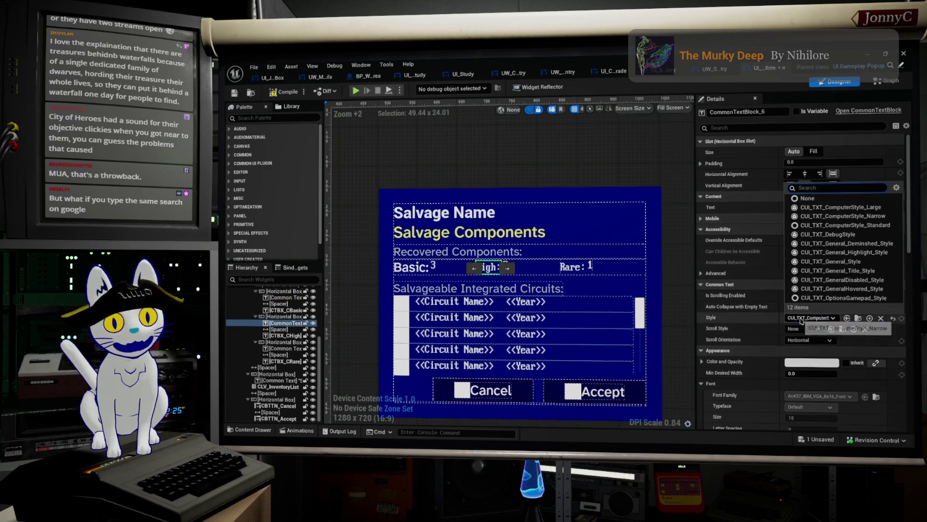
left_click(854, 264)
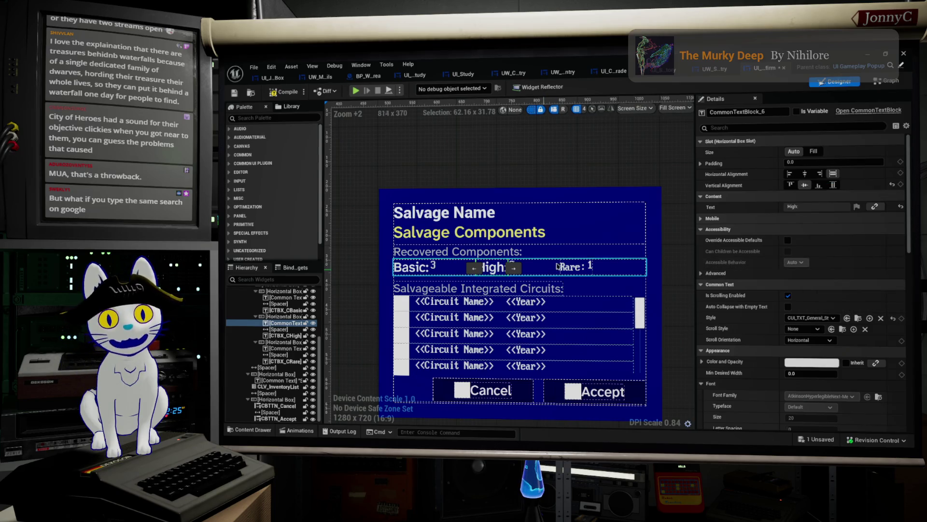
left_click(576, 265)
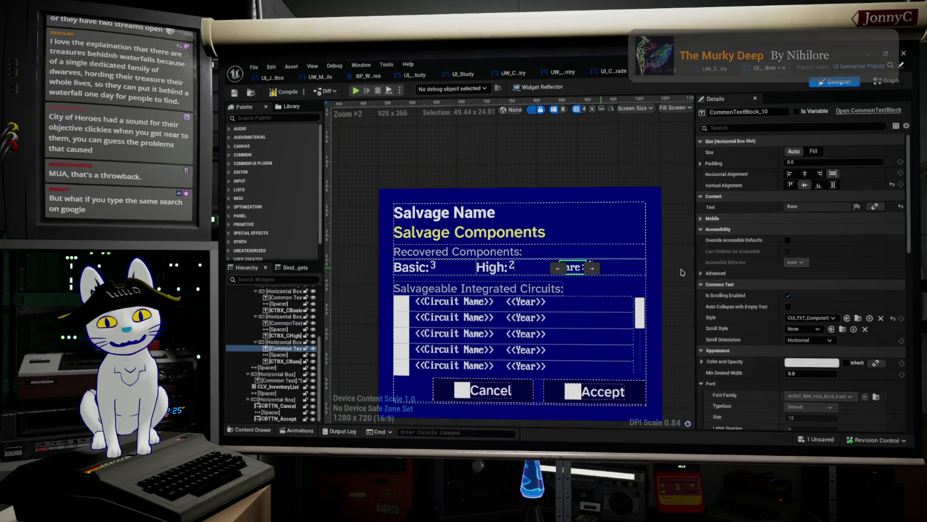
left_click(821, 317)
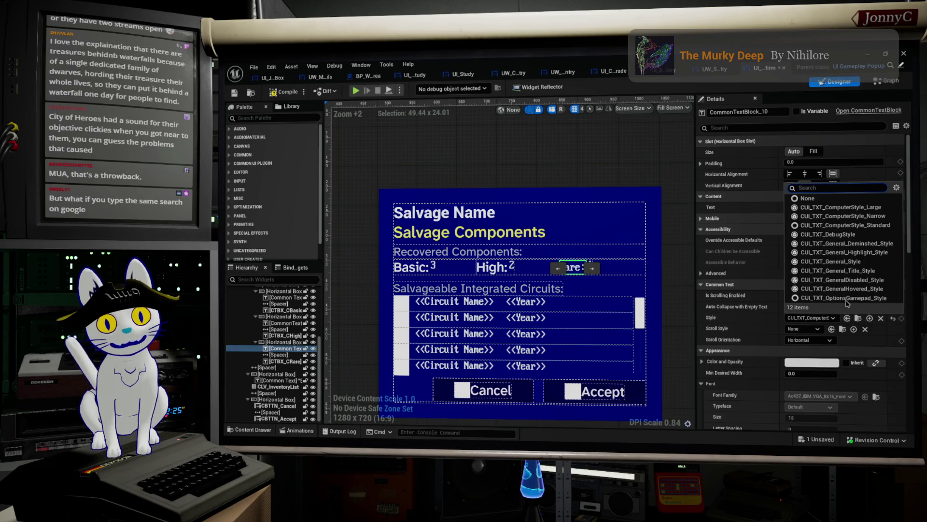
left_click(857, 262)
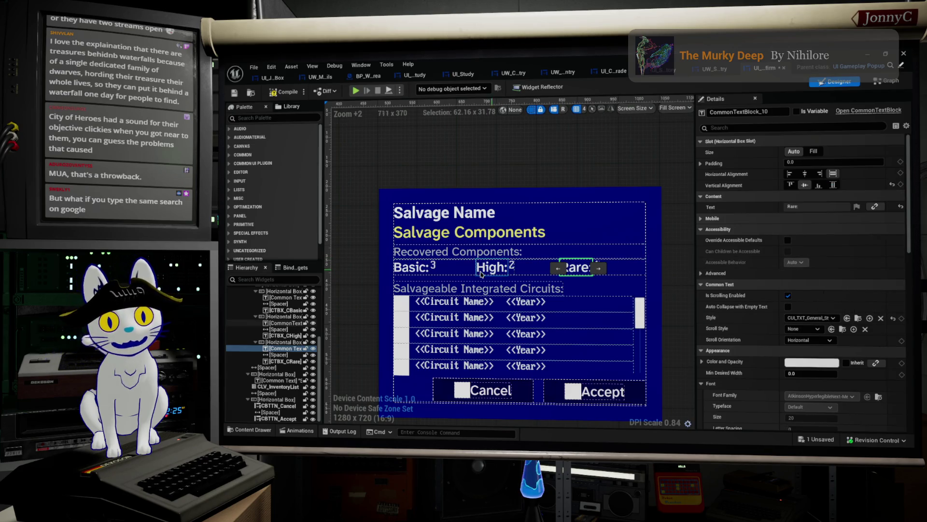
Give the Basic count padding 5 and the general text style, and style the High count likewise.
left_click(437, 267)
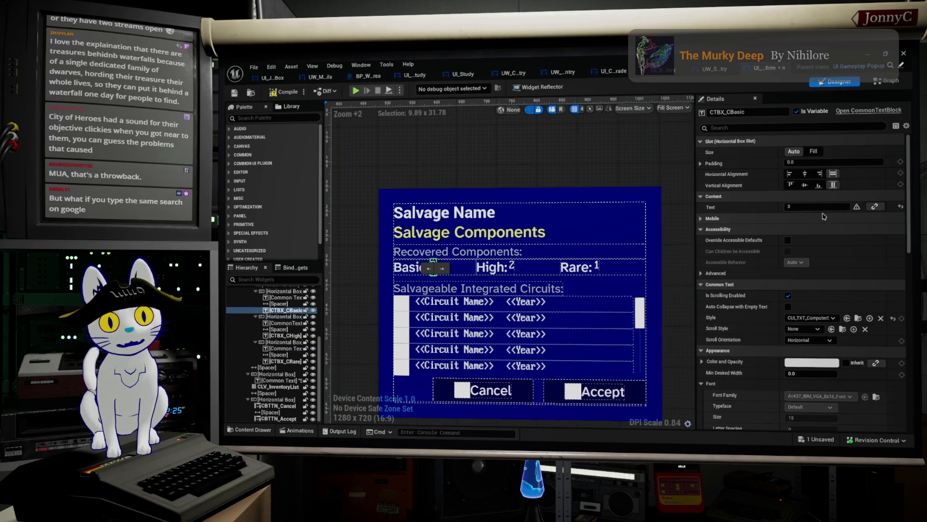
left_click(828, 163)
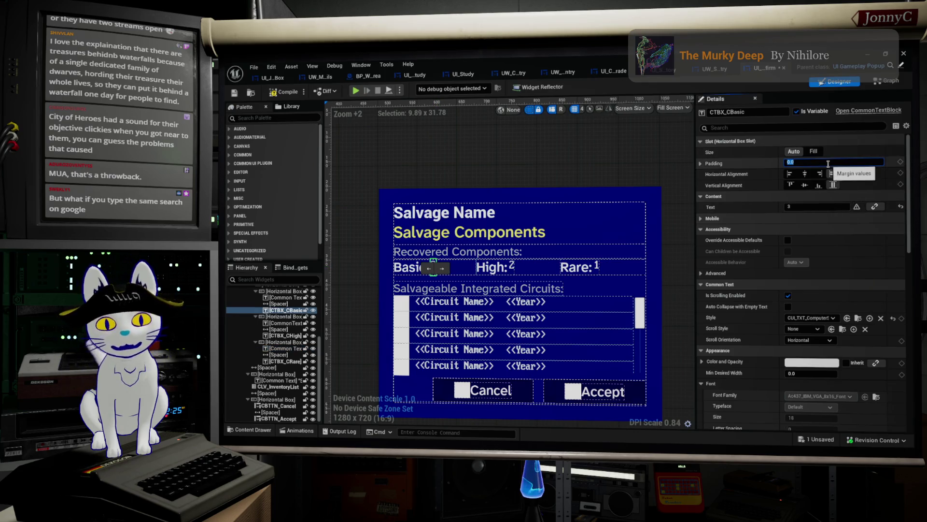
type("5")
key("Return")
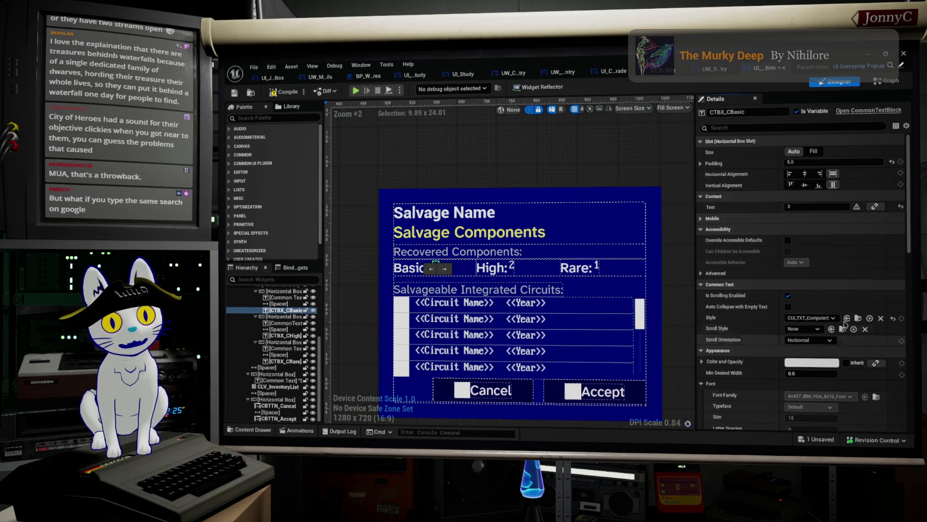
left_click(834, 318)
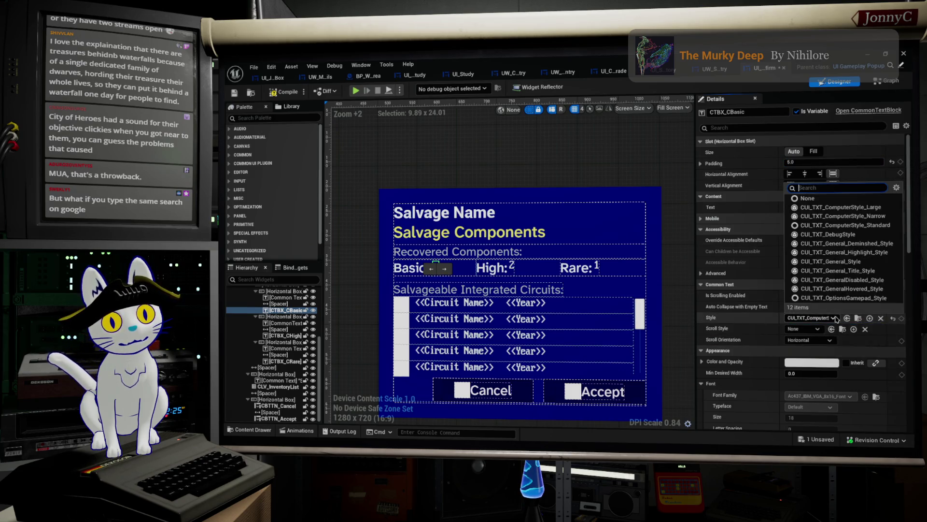
left_click(867, 263)
left_click(515, 270)
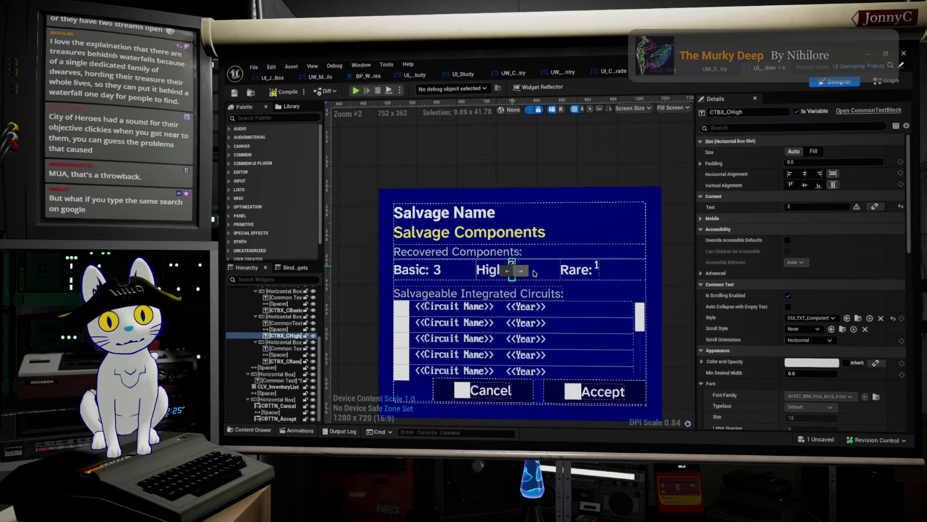
left_click(832, 318)
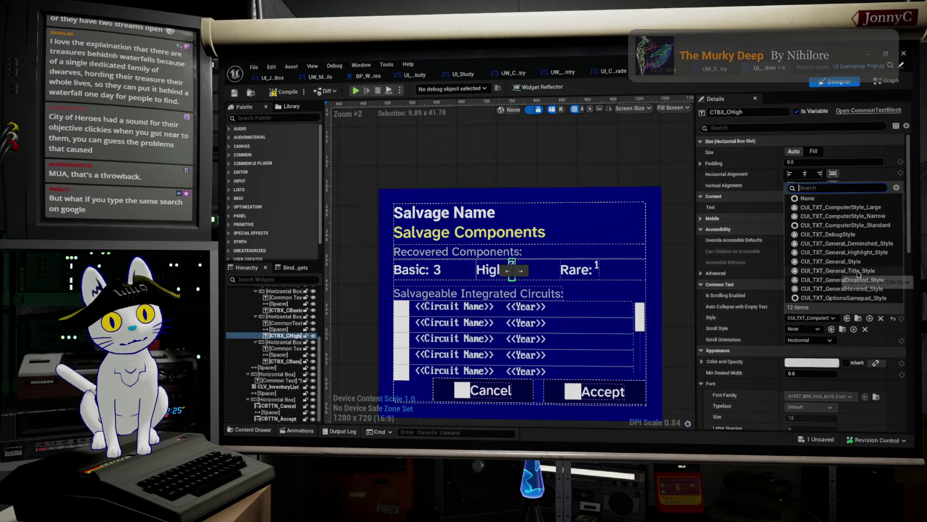
left_click(842, 262)
Commit the High count padding, then give the Rare count the general style and padding 5.
left_click(808, 163)
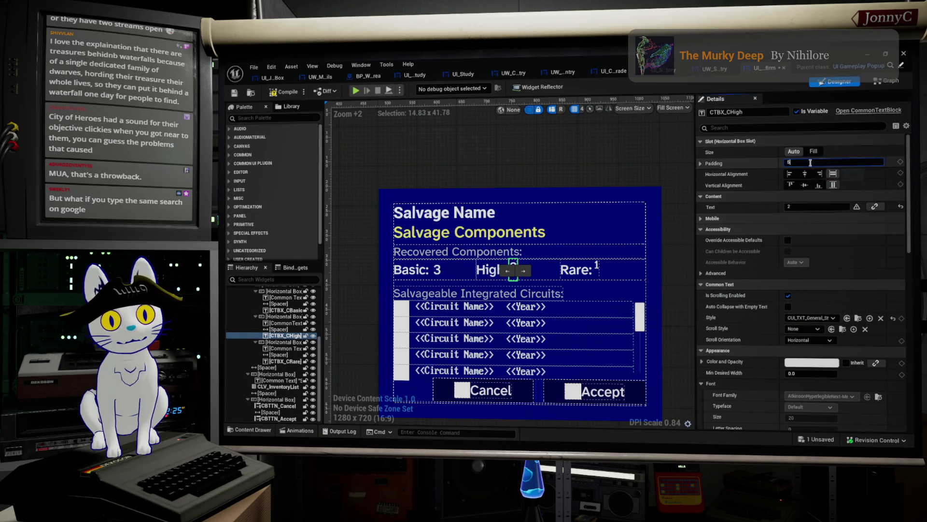
left_click(580, 269)
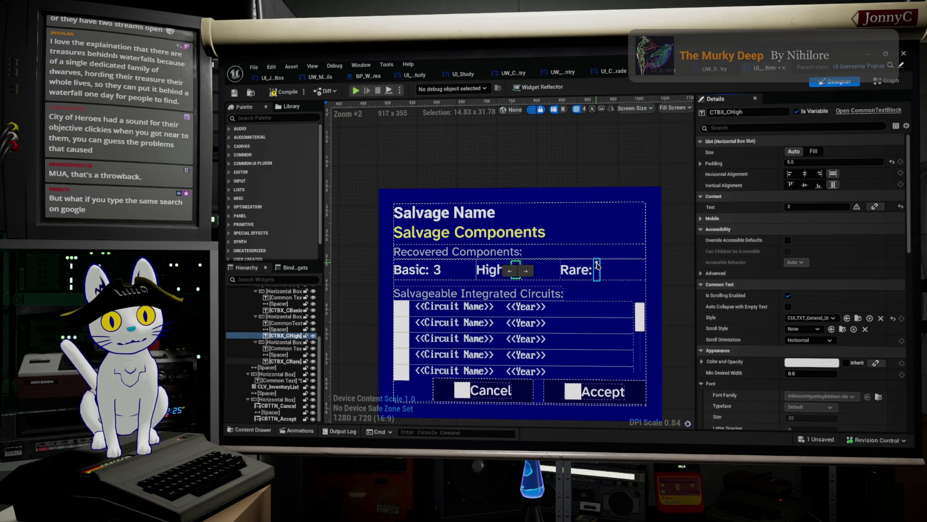
left_click(812, 318)
left_click(831, 262)
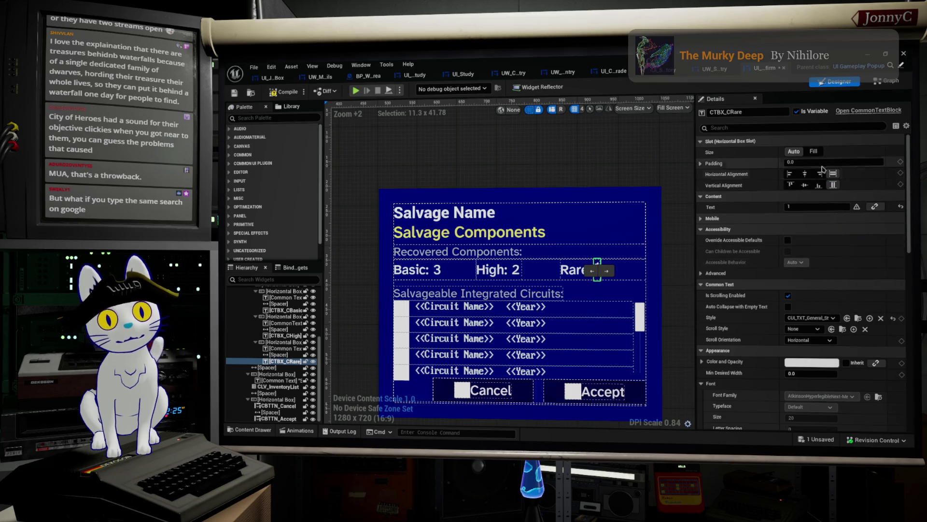
left_click(821, 164)
type("5")
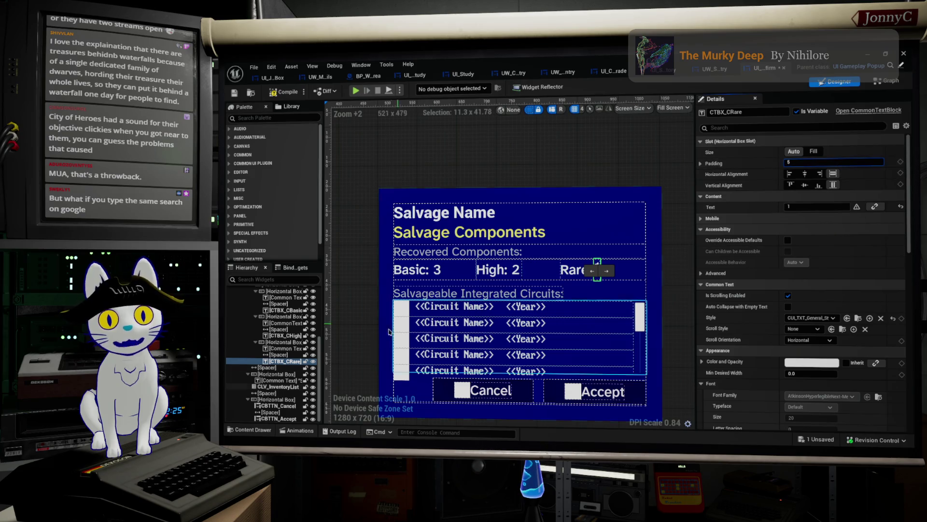
left_click(478, 309)
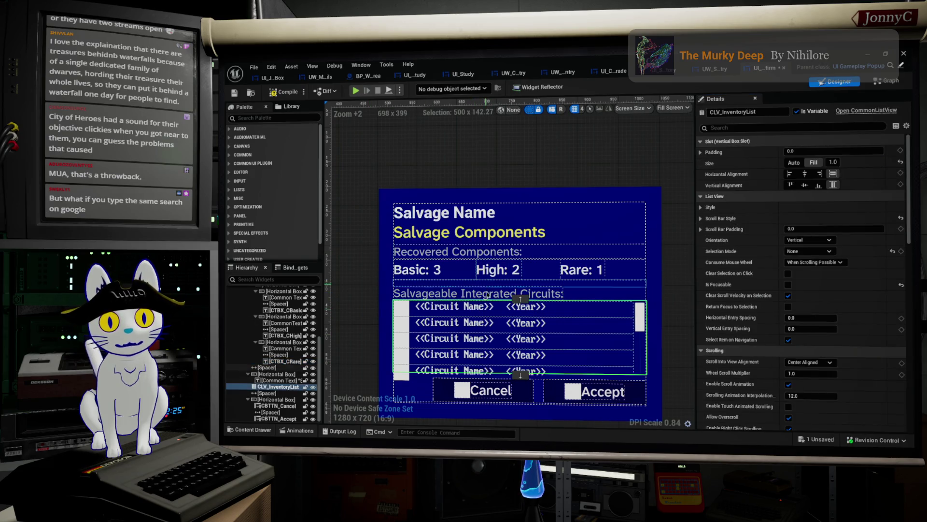
scroll(525, 331, "down", 1)
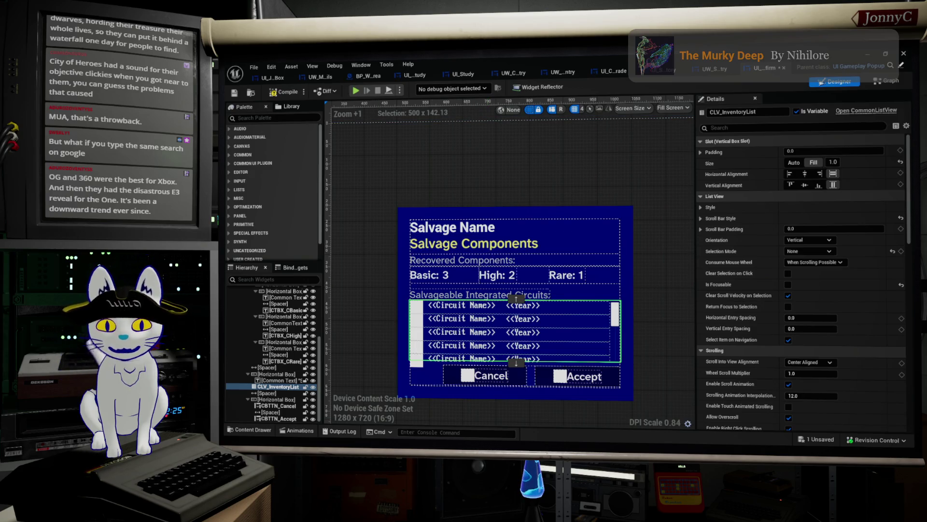
key("alt+Tab")
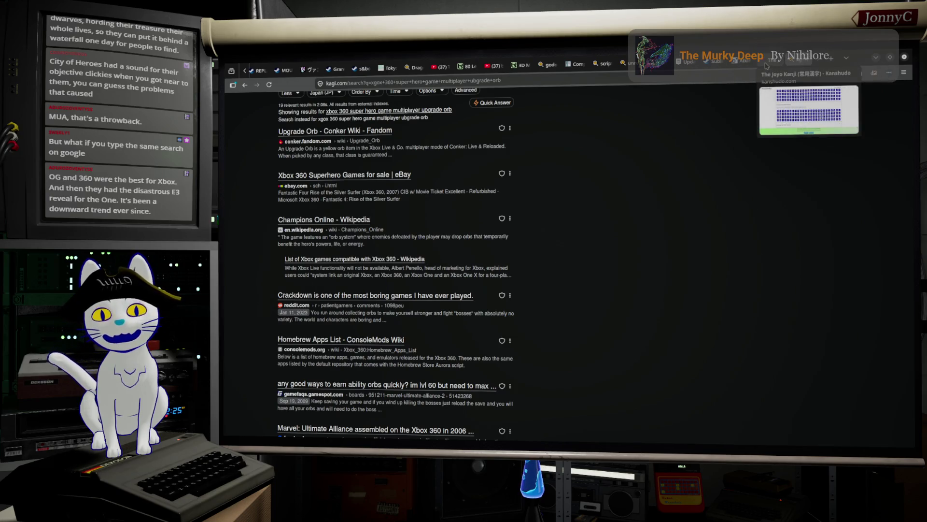
Select the whole orb query in the Kagi search box and return to Unreal.
scroll(421, 184, "up", 2)
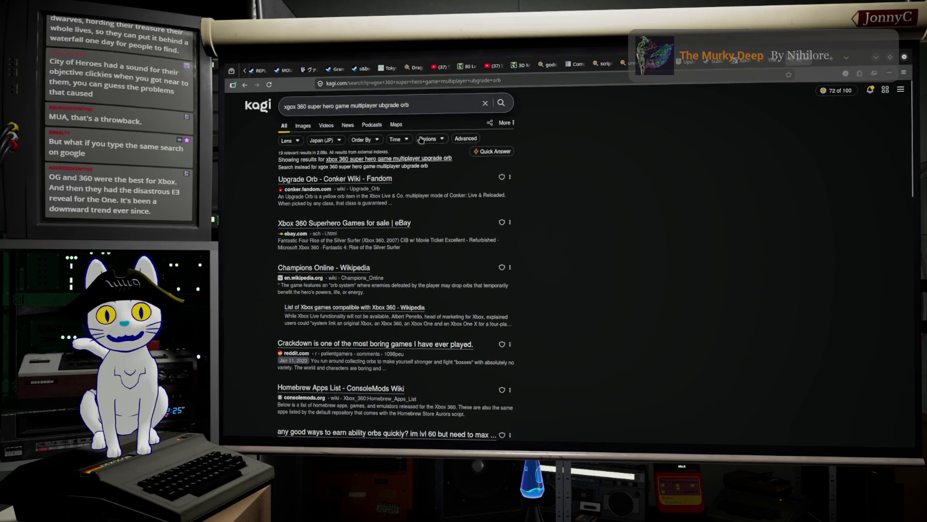
key("ctrl+a")
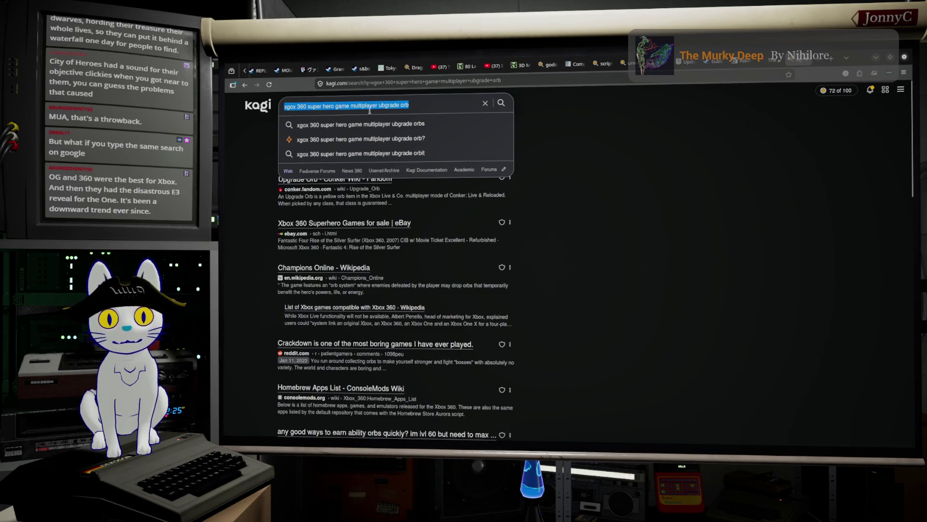
key("alt+Tab")
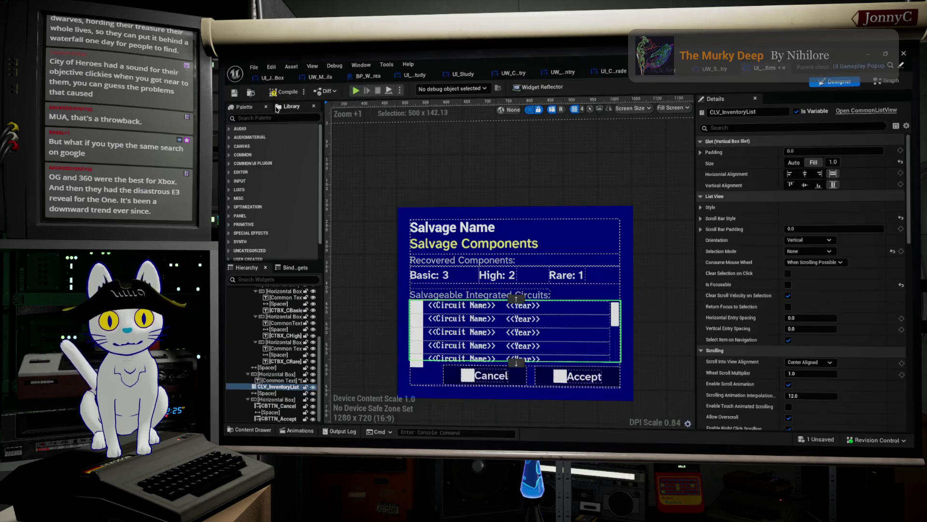
Save the UI_SalvageConfirm widget via File > Save twice, returning to the Kagi page.
left_click(254, 68)
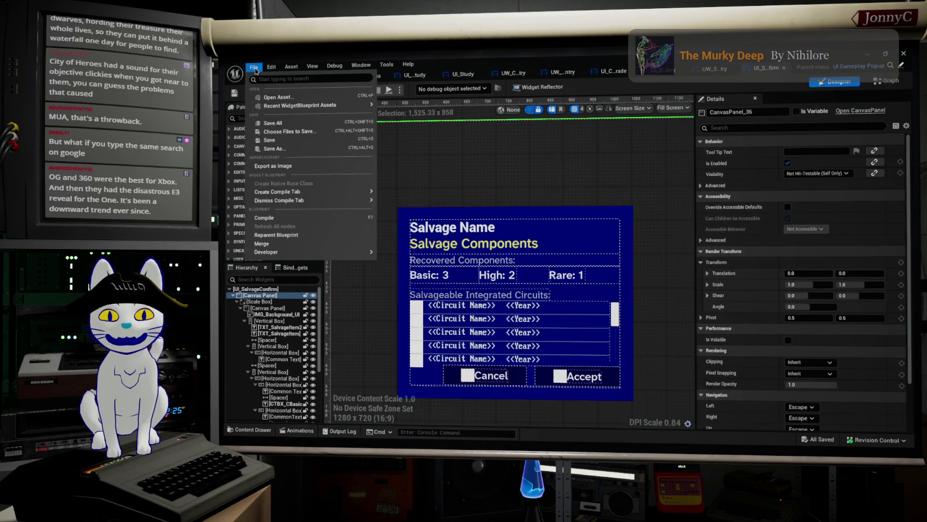
left_click(297, 143)
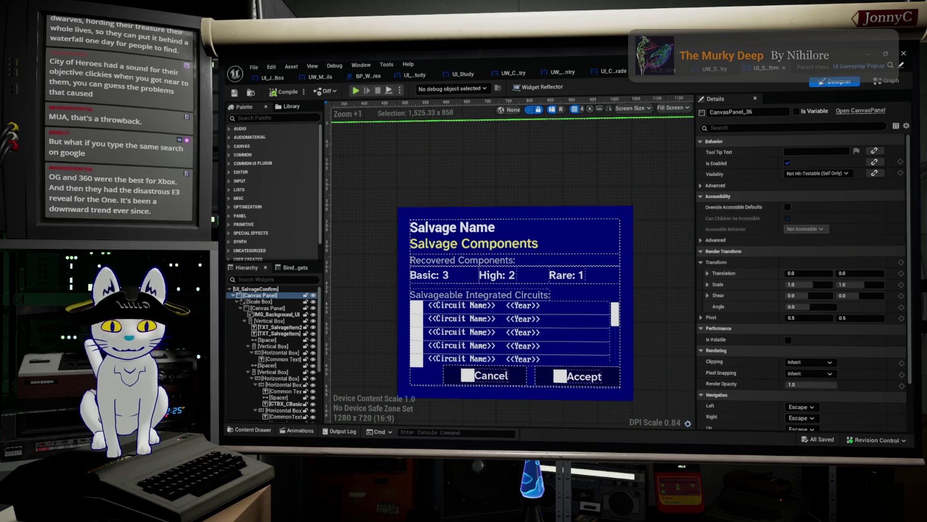
key("alt+Tab")
key("alt+Tab")
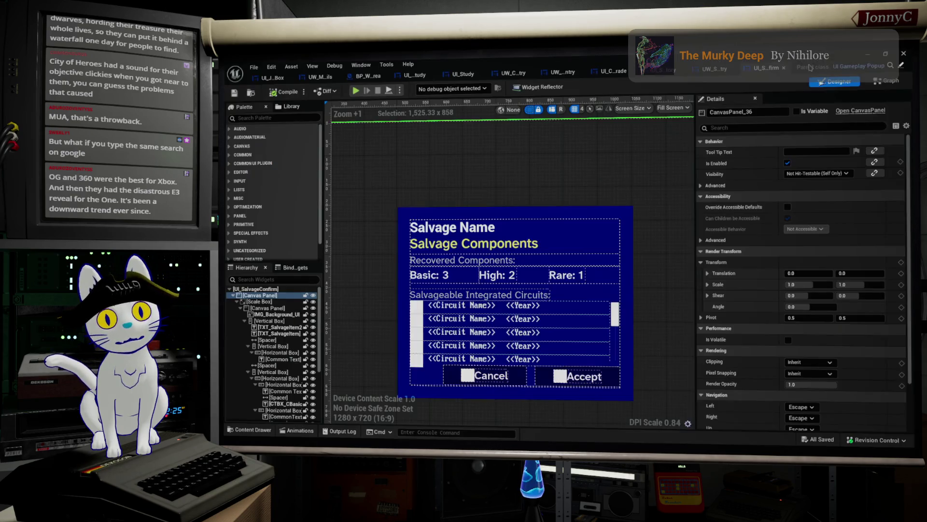
left_click(254, 67)
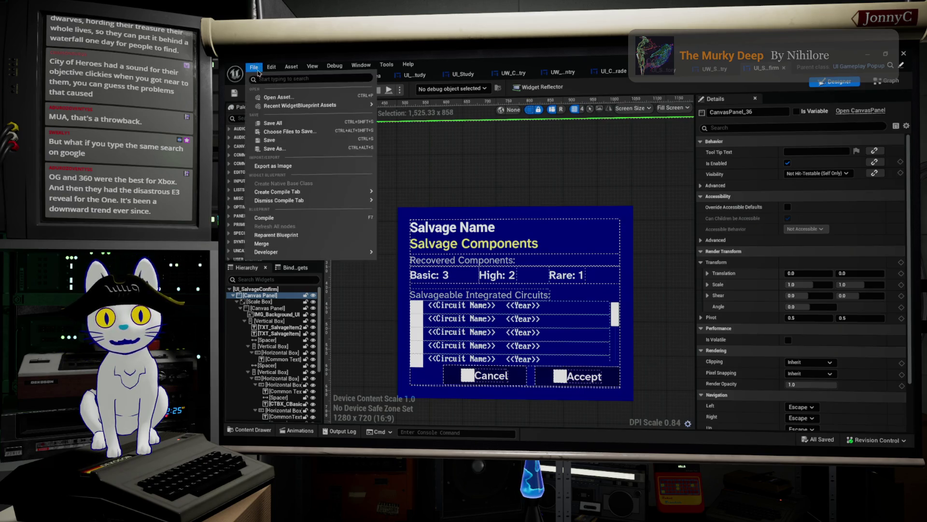
left_click(299, 123)
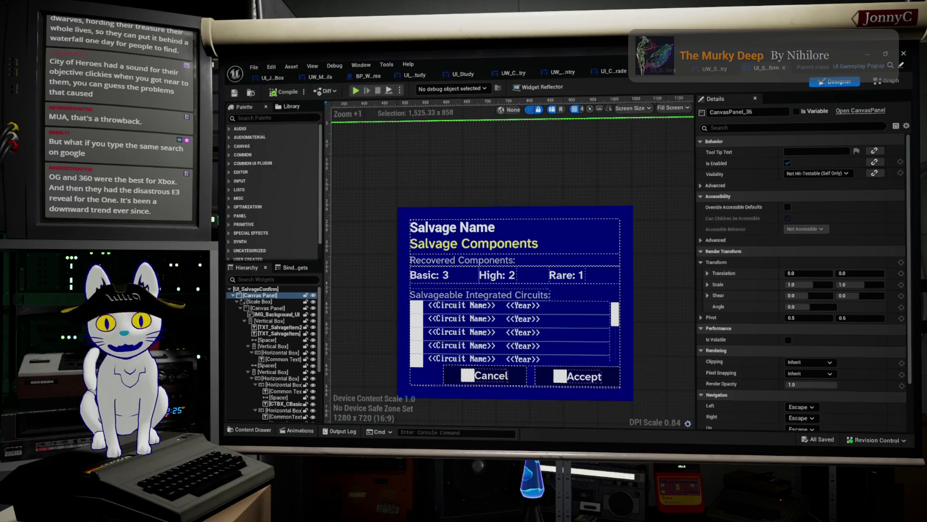
key("alt+Tab")
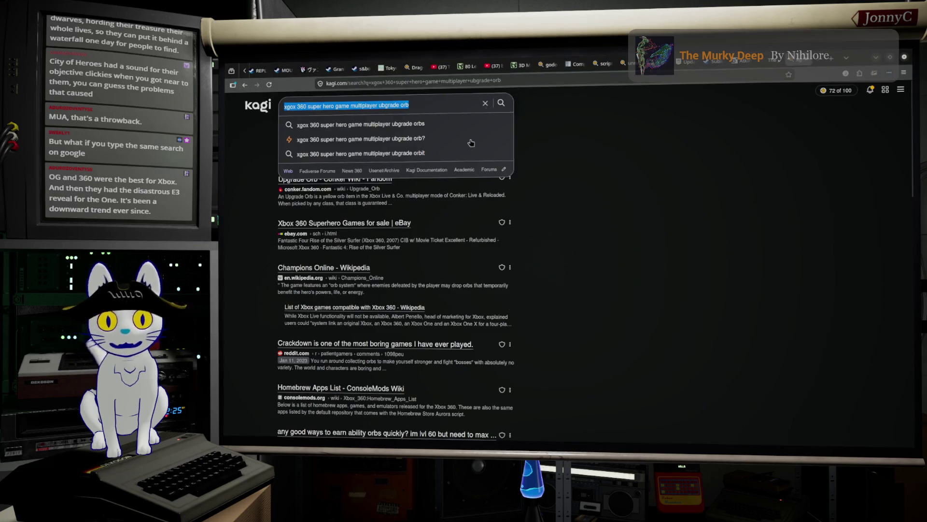
Search Google in a new tab for 'xgox 360 super hero game multiplayer ubgrade orb'.
left_click(708, 188)
left_click(829, 62)
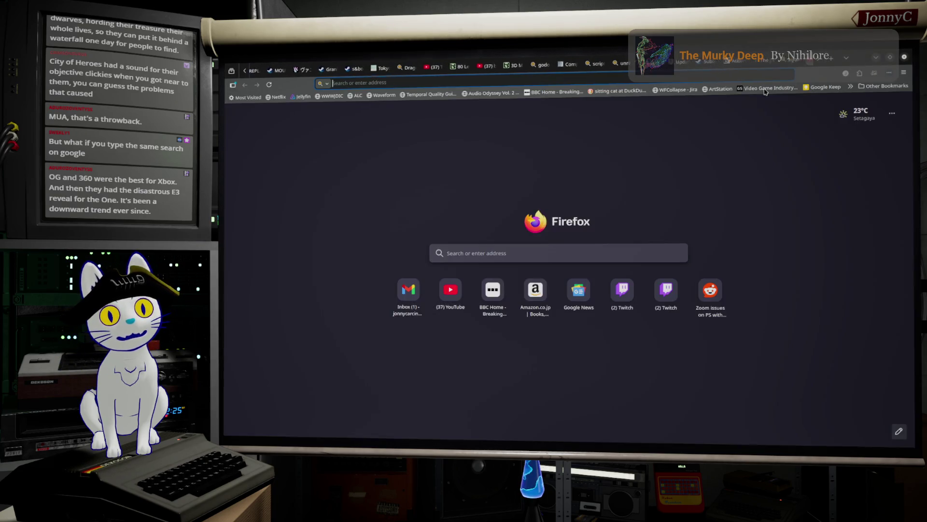
type("google.com/")
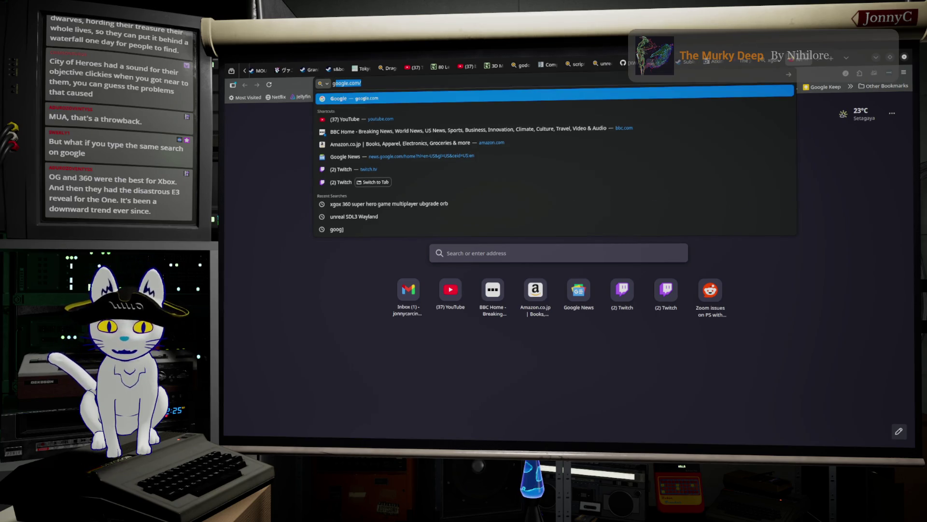
key("Return")
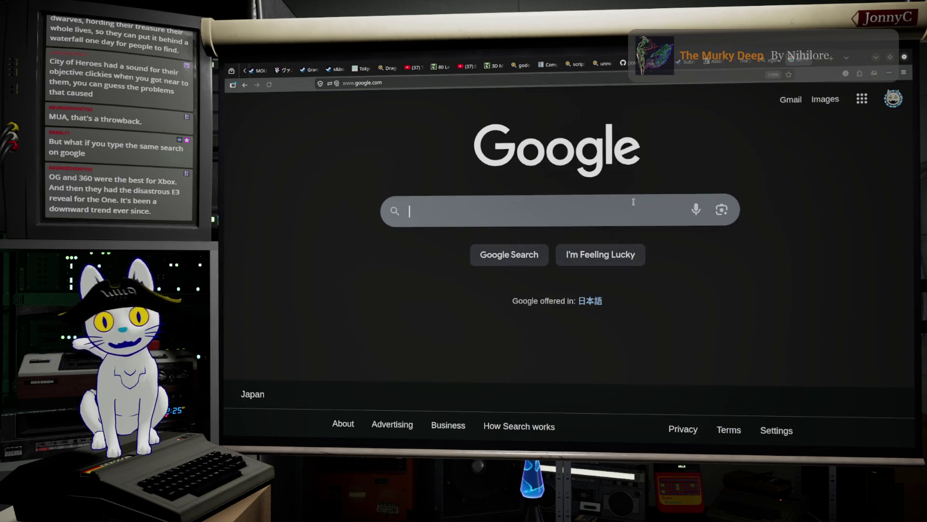
type("xgox 360 super hero game multiplayer ubgrade orb")
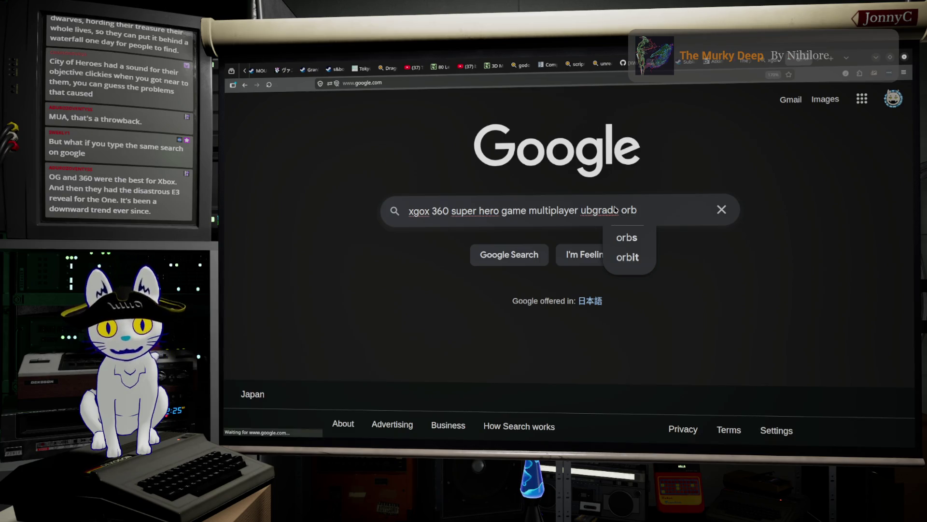
key("Return")
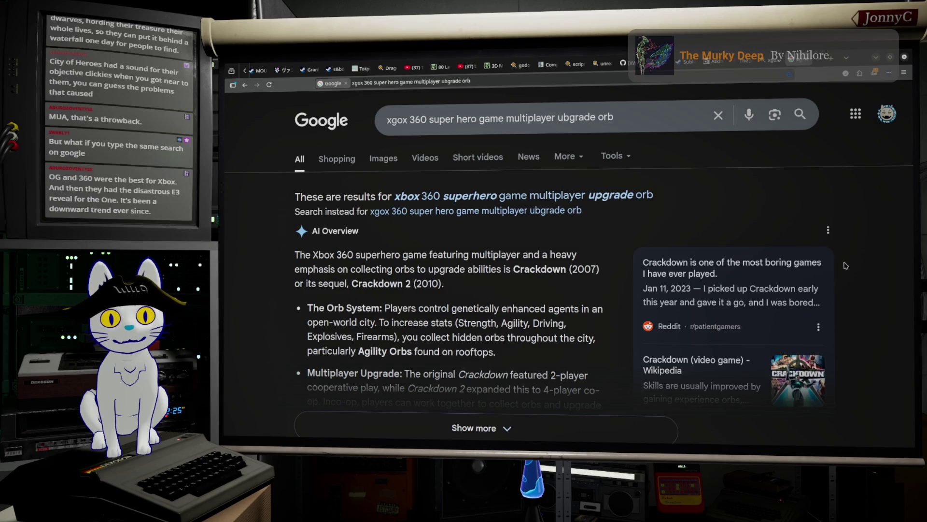
Look through the Google Crackdown results, then minimize Firefox to return to Unreal.
scroll(830, 268, "down", 2)
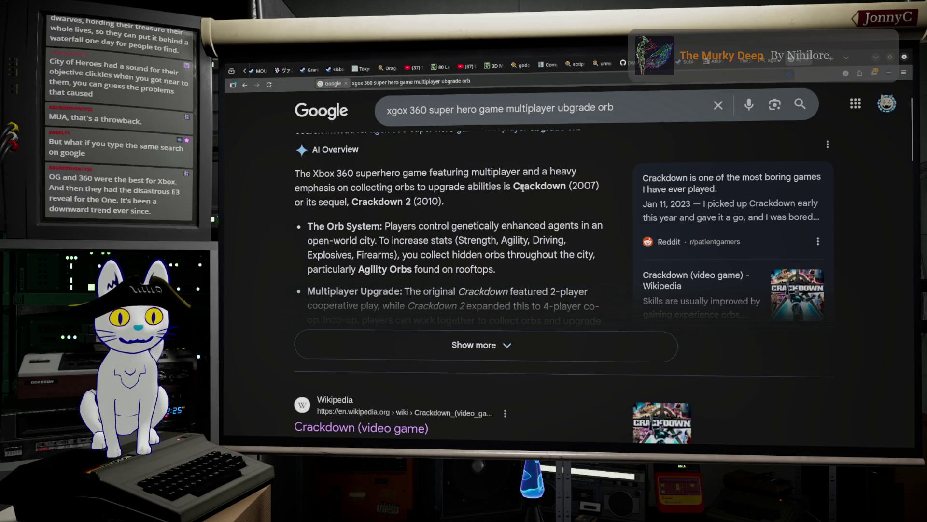
scroll(522, 189, "down", 7)
scroll(524, 192, "up", 3)
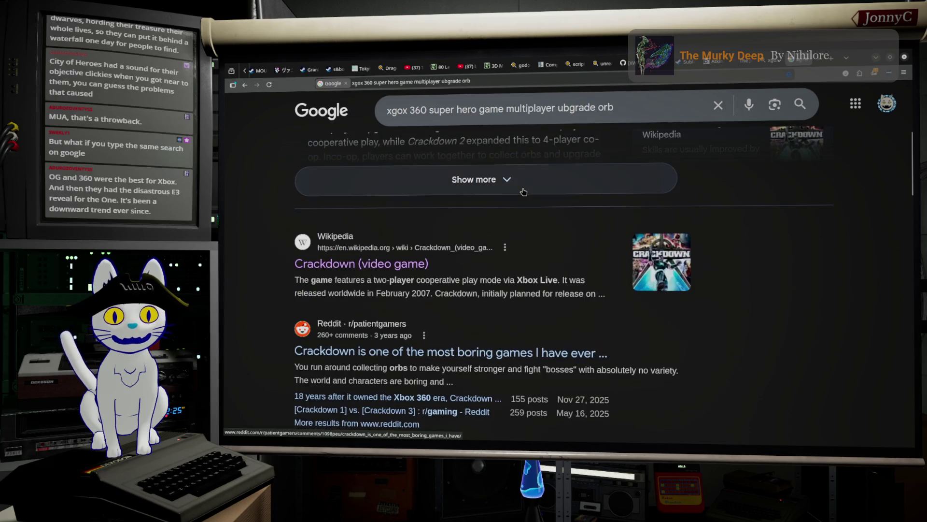
scroll(524, 191, "down", 10)
scroll(523, 192, "down", 15)
scroll(523, 188, "up", 20)
scroll(524, 192, "up", 2)
scroll(522, 195, "down", 4)
scroll(522, 195, "up", 4)
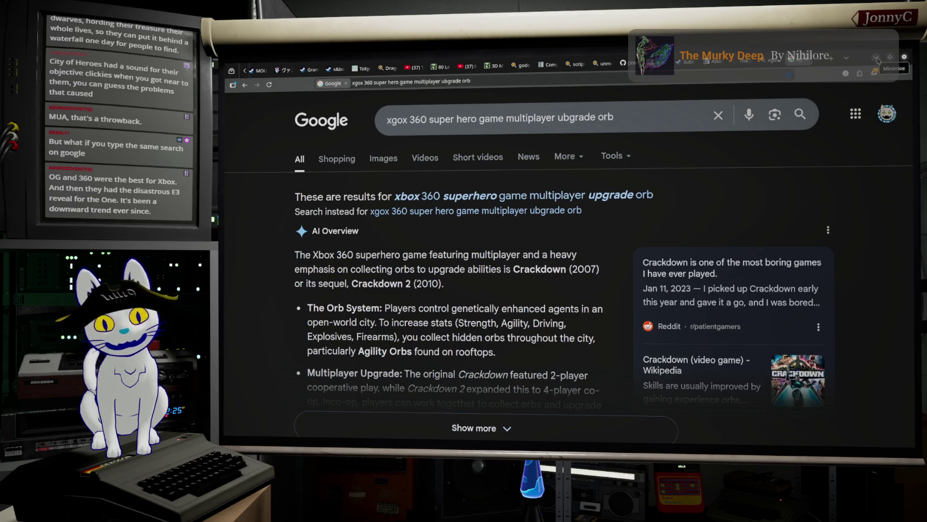
left_click(878, 60)
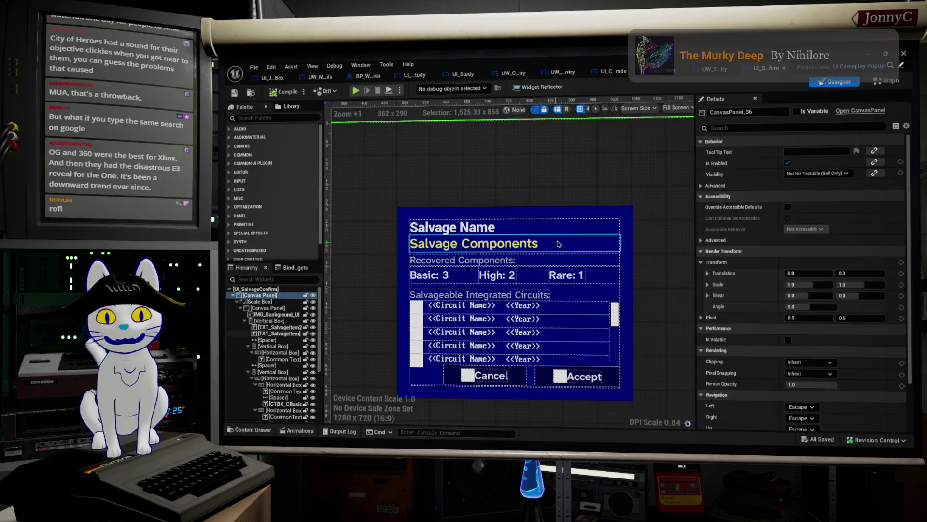
Copy all Appearance properties from UI_SalvageInventory's glitch background image.
left_click(608, 214)
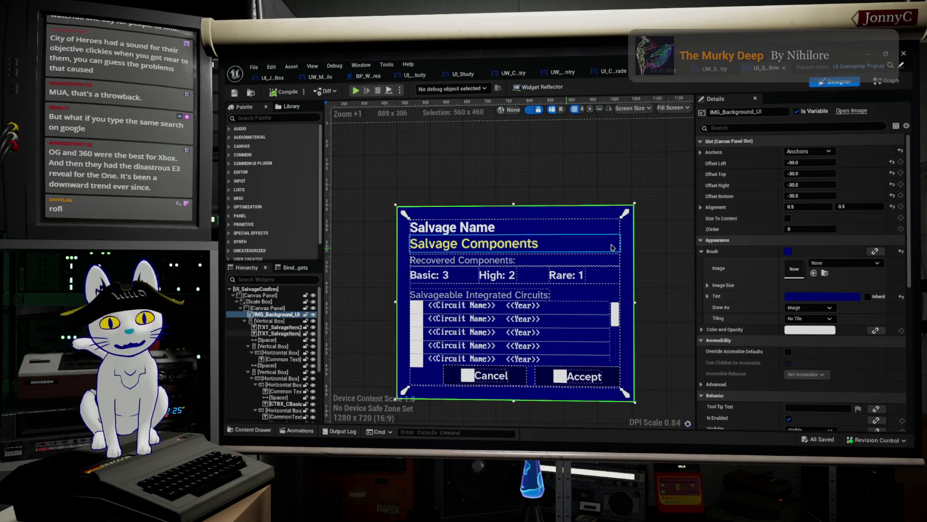
left_click(708, 69)
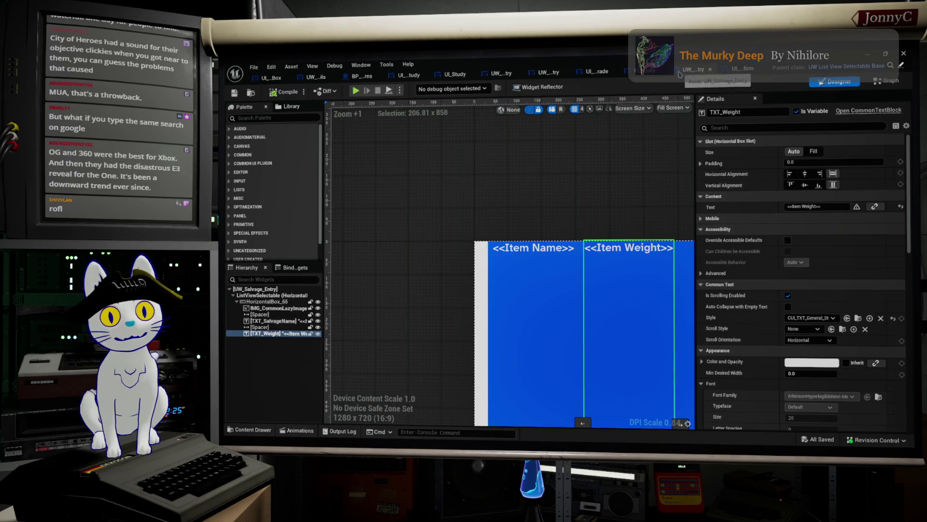
left_click(660, 70)
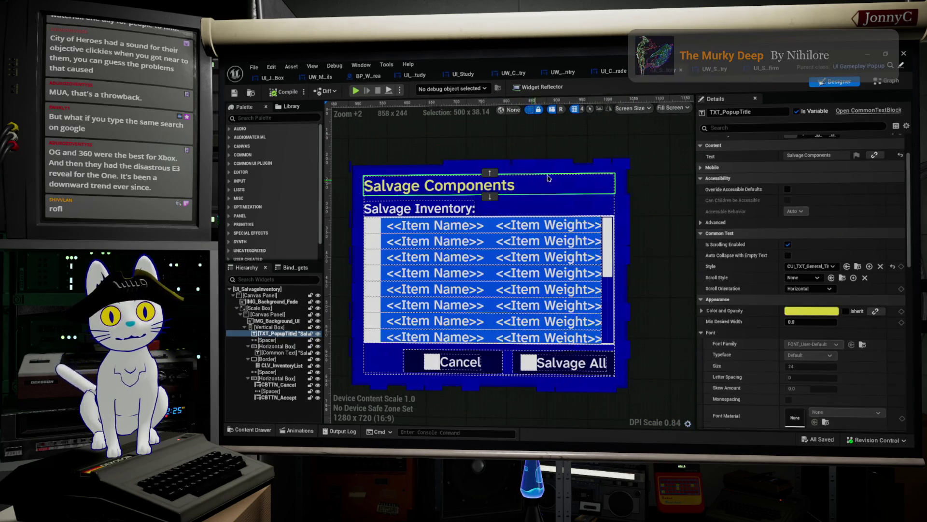
left_click(561, 168)
right_click(767, 190)
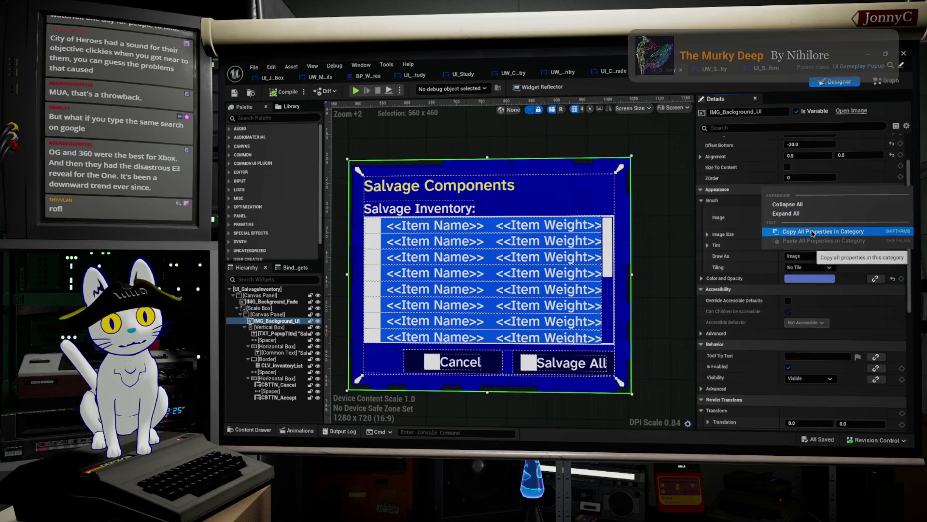
left_click(811, 231)
Paste the glitch background appearance onto UI_SalvageConfirm's background and save the widget.
left_click(767, 68)
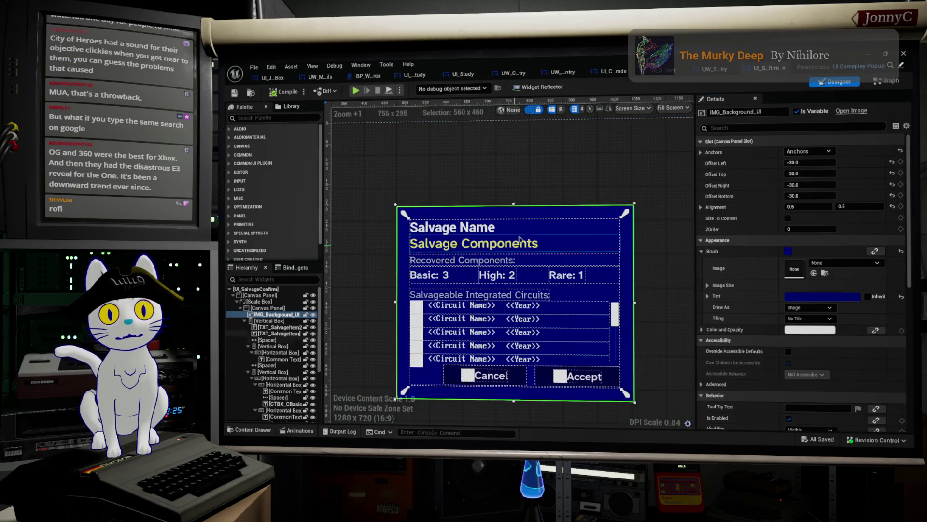
right_click(746, 240)
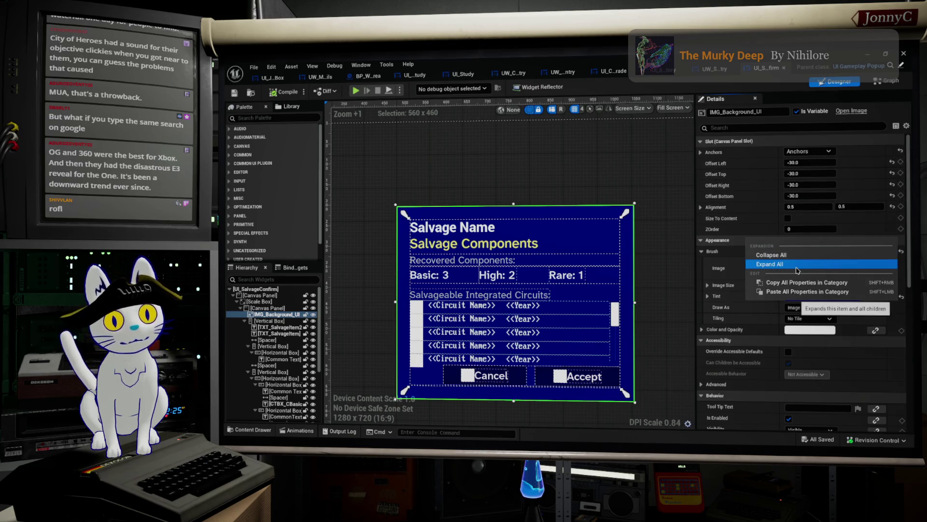
left_click(806, 292)
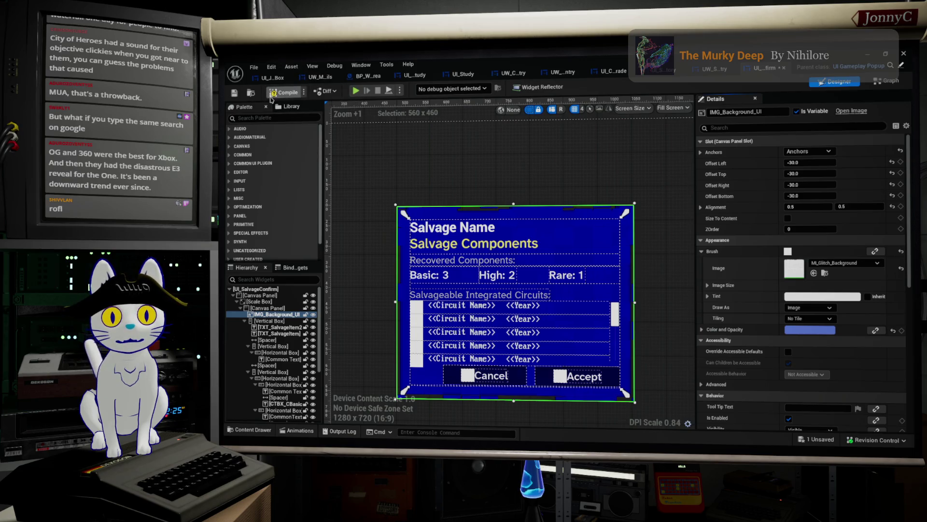
left_click(236, 95)
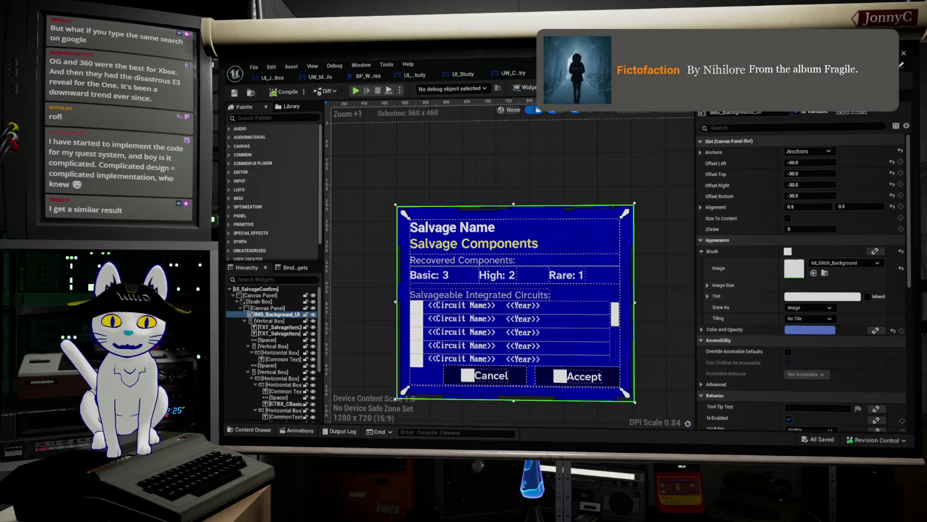
Select the Google search query in Firefox and open a new blank tab.
key("alt+Tab")
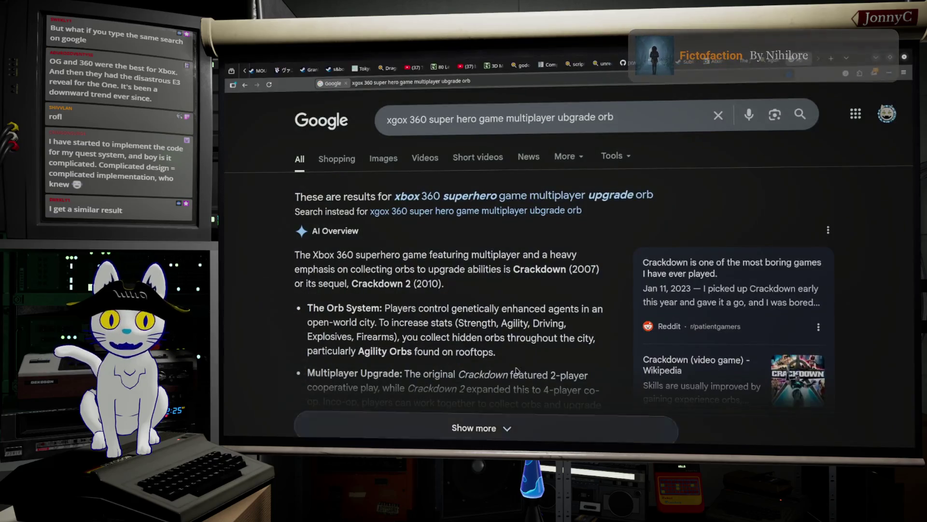
triple_click(481, 116)
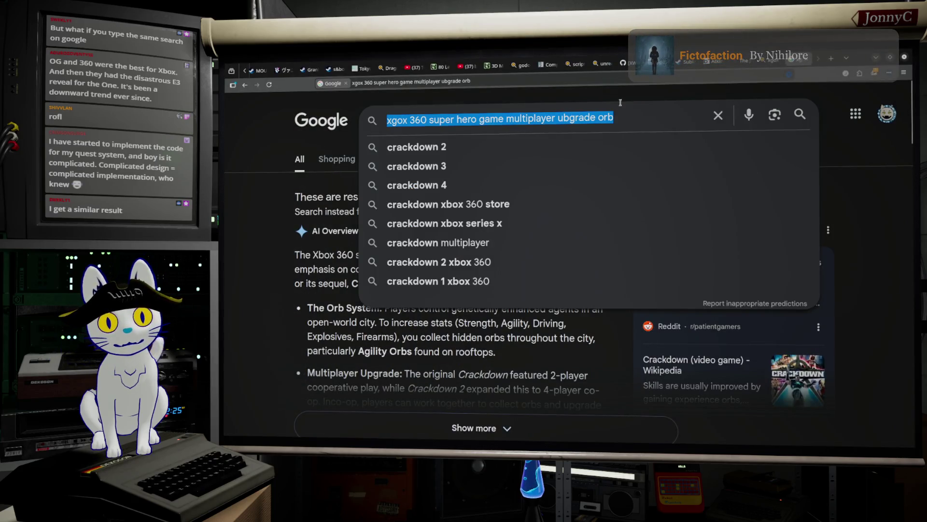
left_click(831, 58)
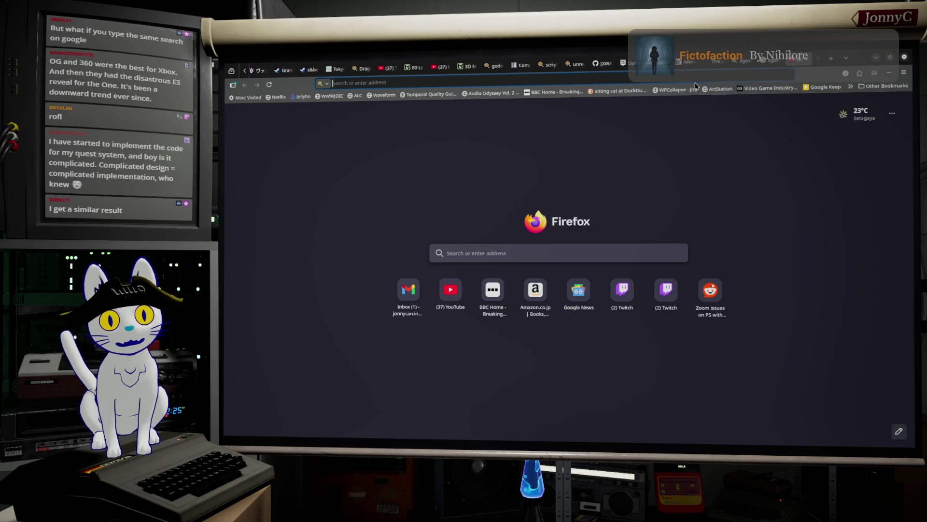
Run the pasted orb query on DuckDuckGo and generate its Search Assist answer.
left_click(324, 83)
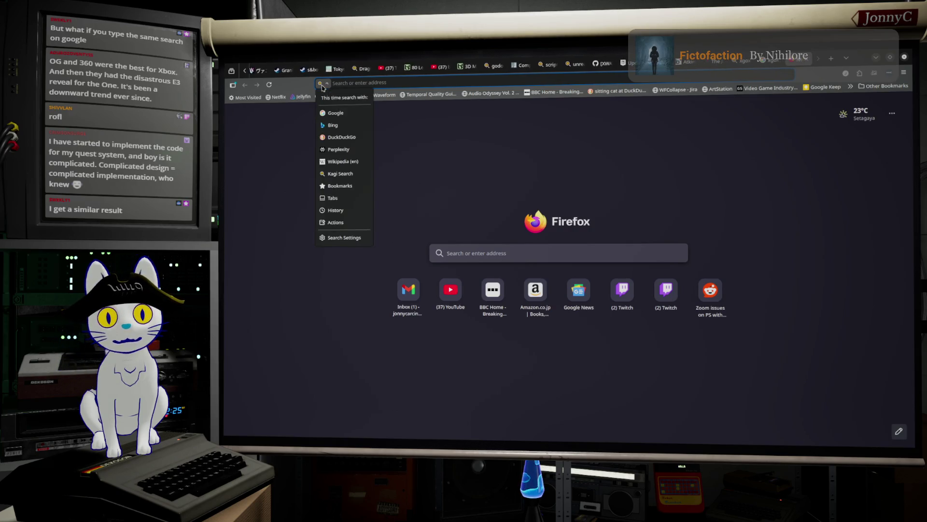
left_click(349, 138)
key("ctrl+v")
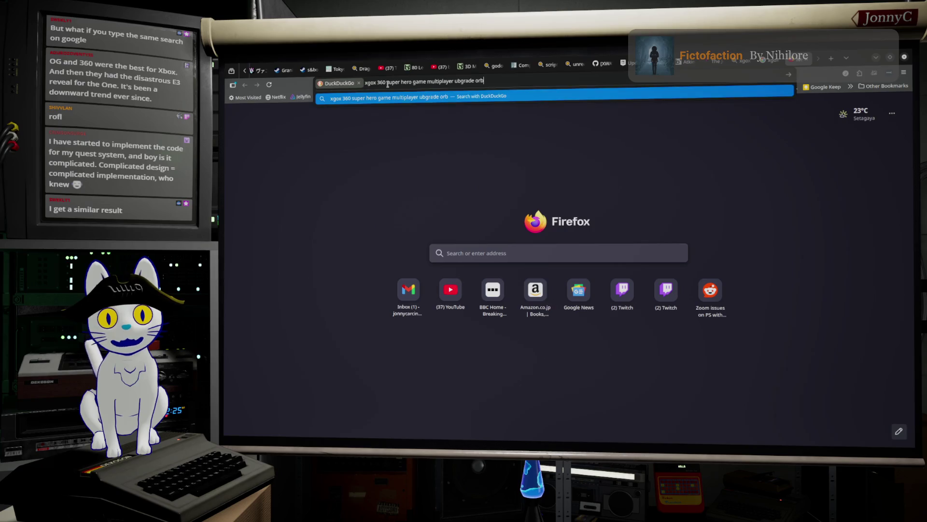
key("Return")
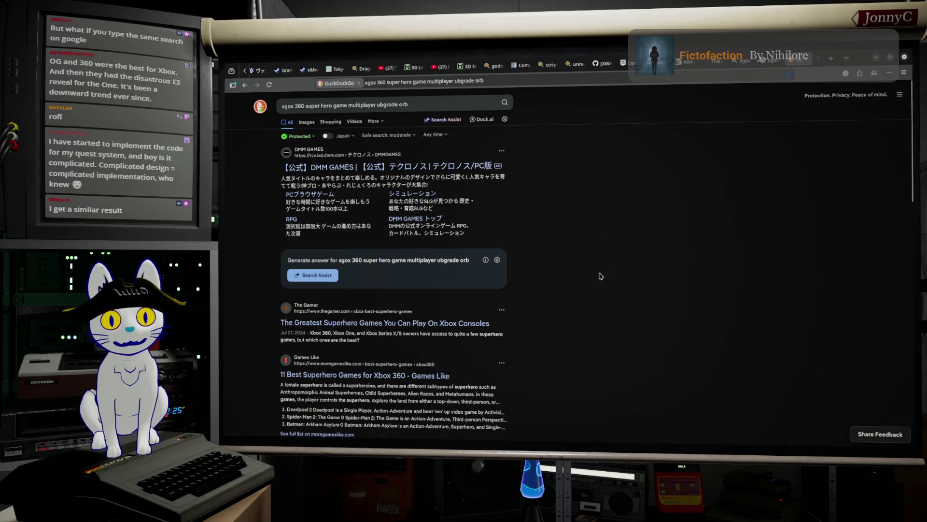
left_click(314, 275)
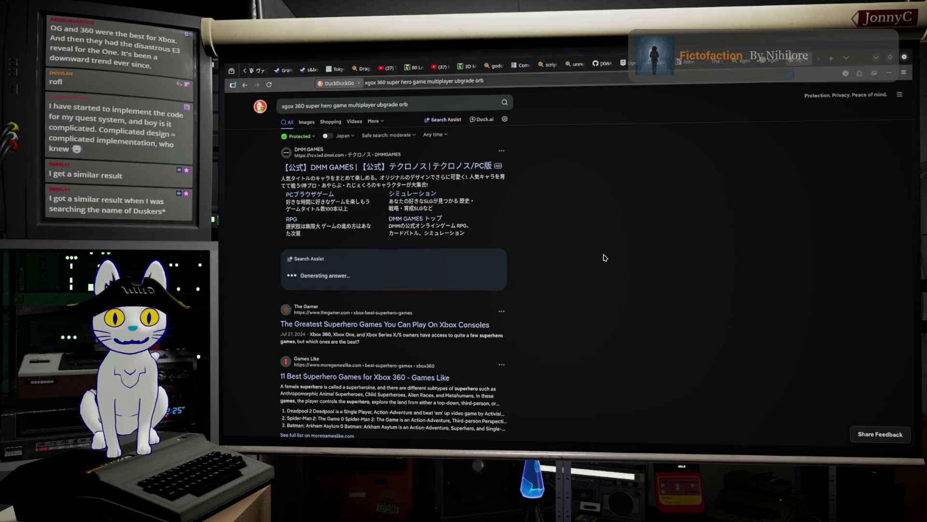
Read through the DuckDuckGo results about Upgrade Orbs, then minimize the browser.
scroll(605, 257, "down", 2)
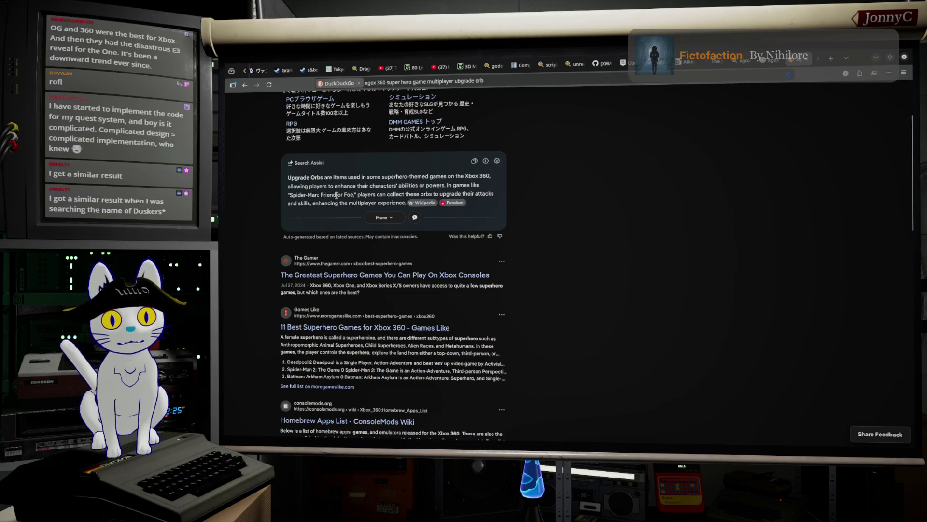
scroll(444, 240, "down", 1)
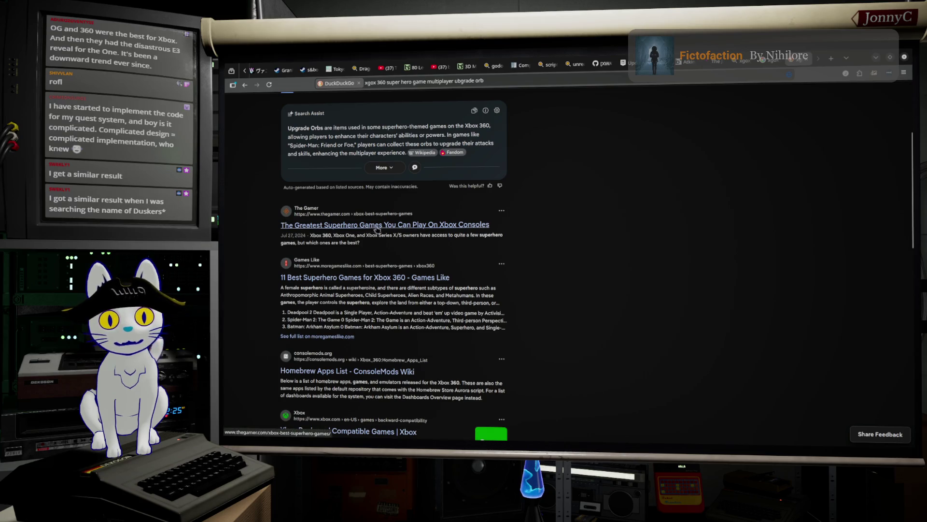
scroll(369, 247, "down", 1)
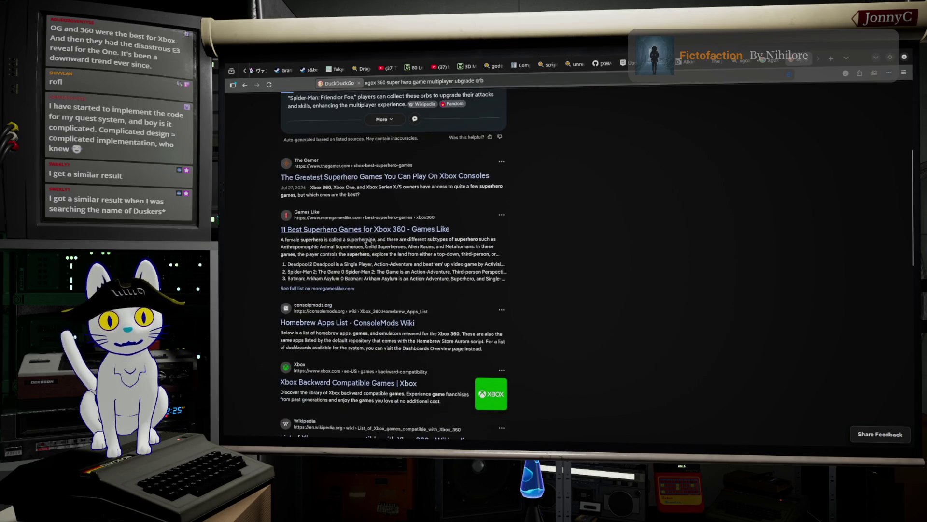
scroll(384, 242, "down", 1)
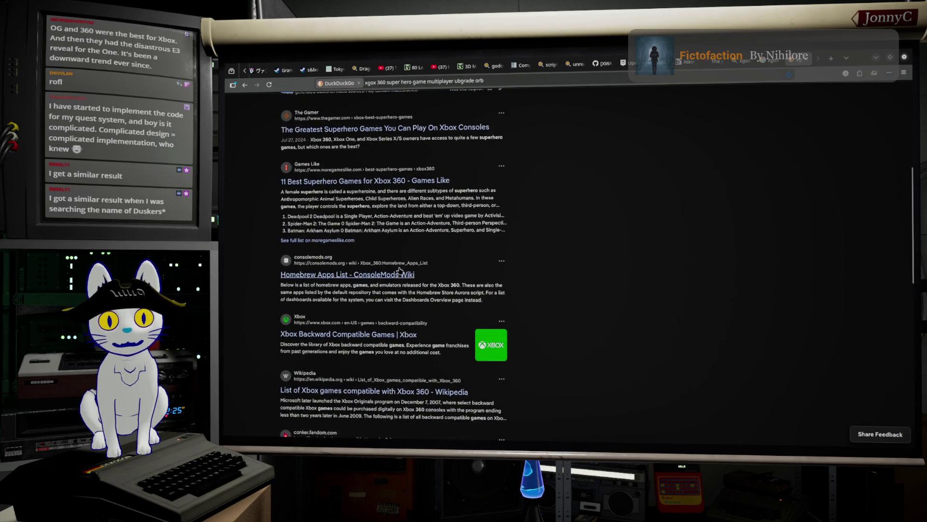
scroll(399, 281, "down", 1)
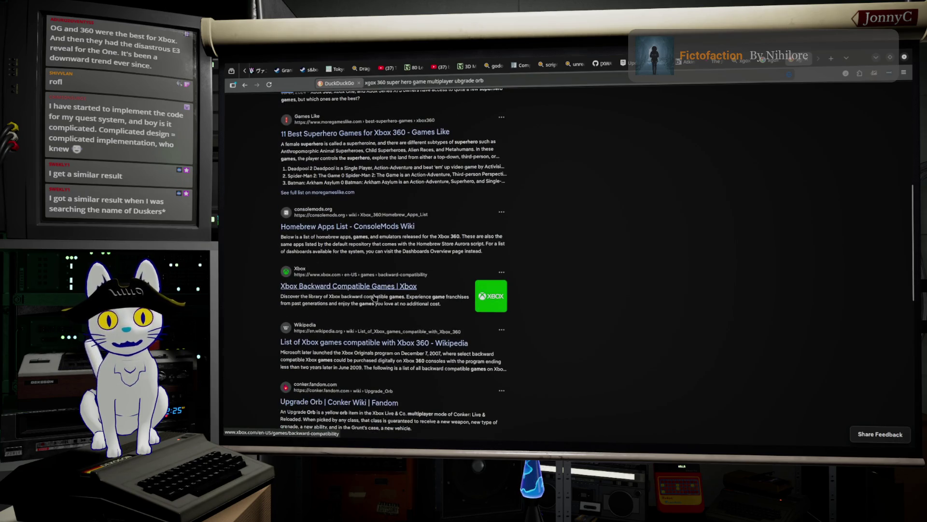
scroll(374, 297, "down", 1)
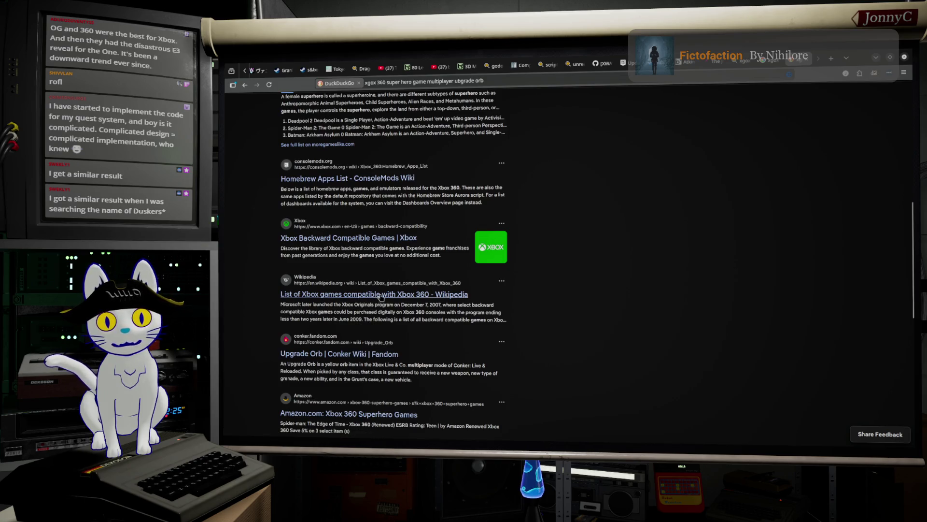
scroll(381, 297, "down", 1)
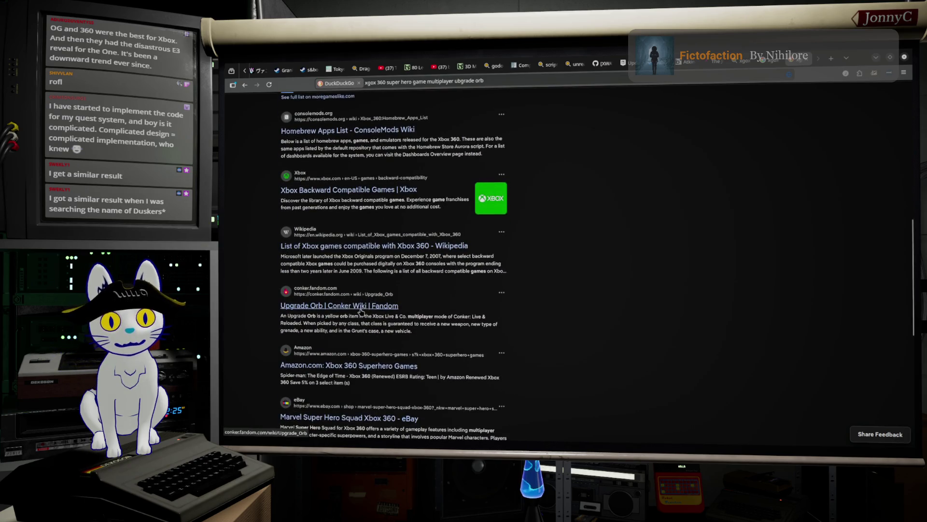
scroll(367, 309, "down", 1)
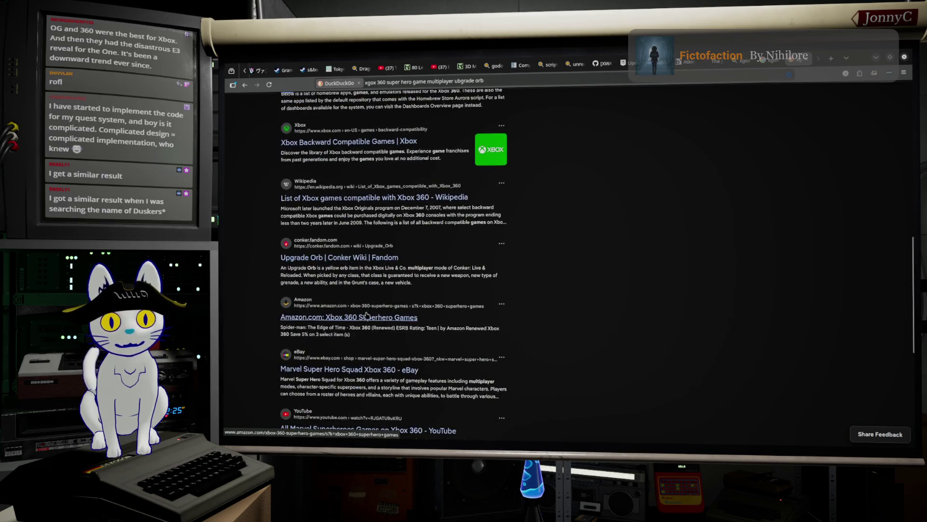
scroll(382, 322, "down", 4)
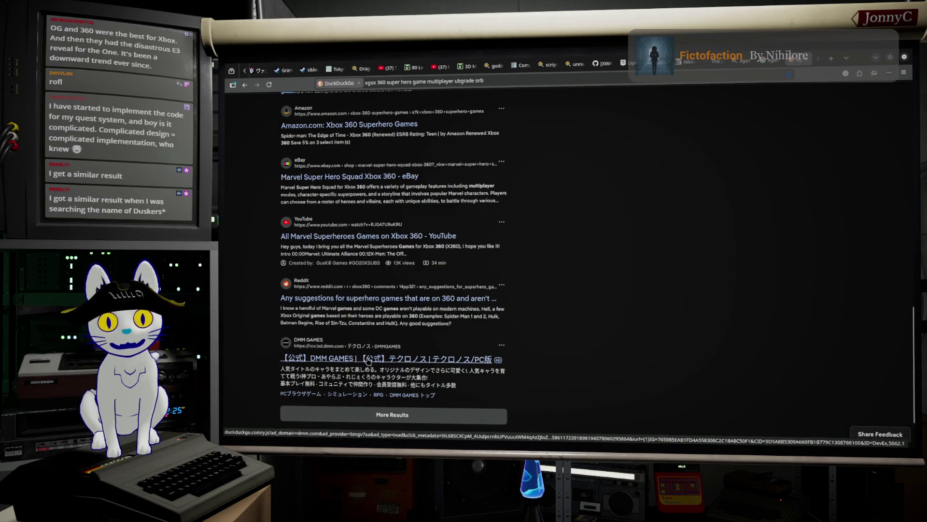
scroll(626, 244, "up", 10)
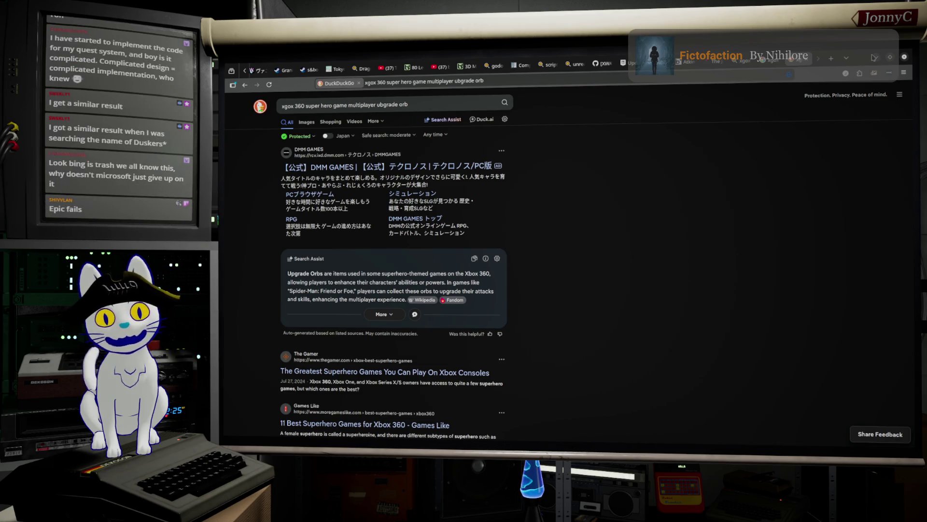
left_click(877, 59)
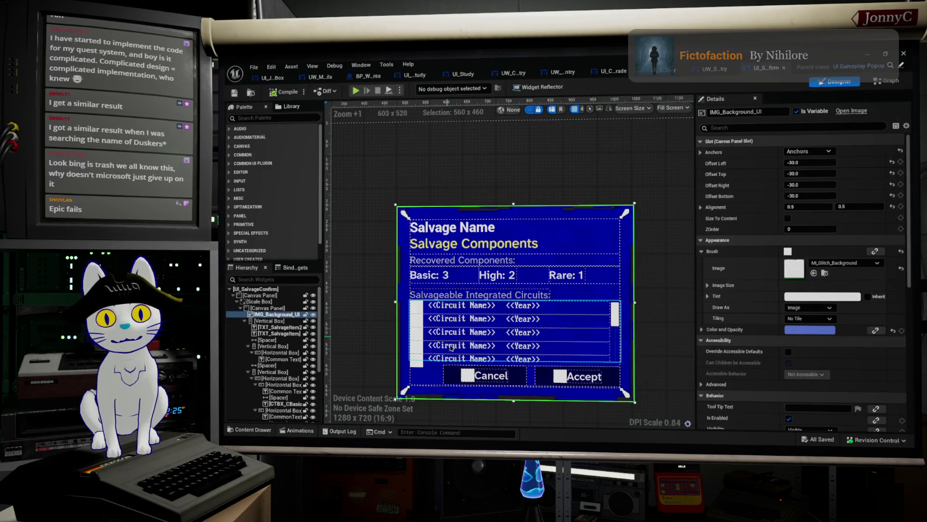
Set Spacer_2's Rendering Clipping to Clip to Bounds.
left_click(475, 364)
scroll(834, 262, "down", 3)
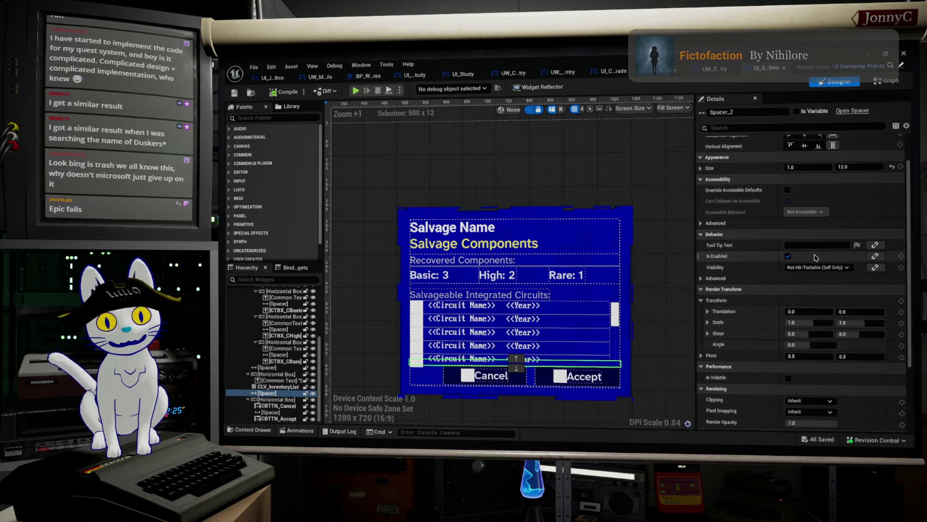
scroll(834, 263, "down", 3)
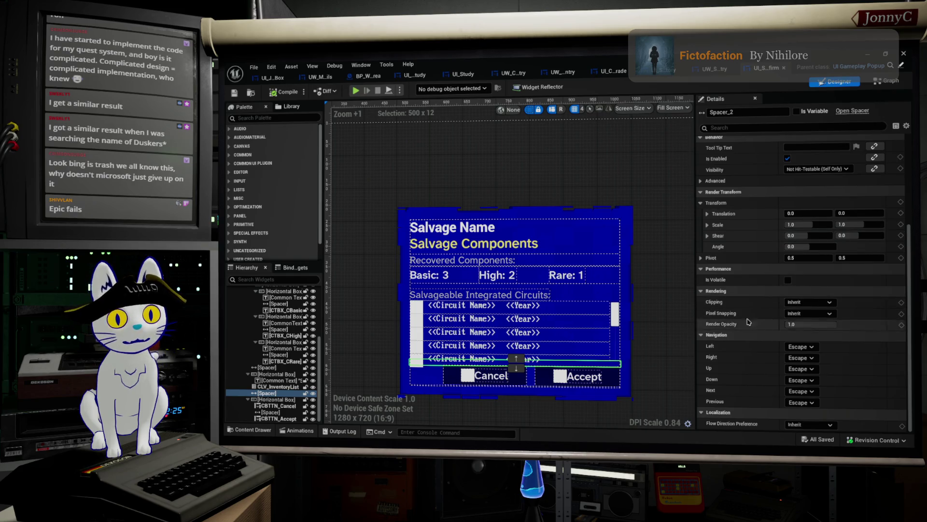
left_click(820, 301)
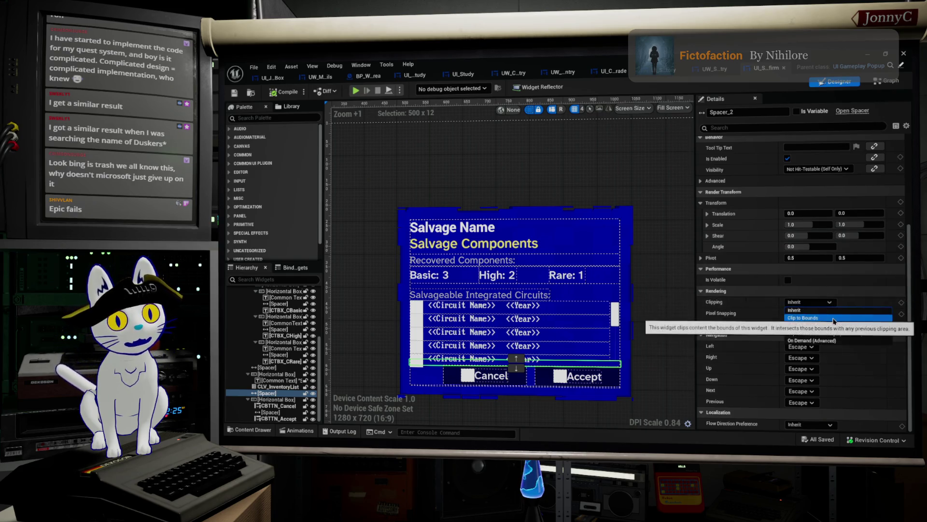
left_click(803, 318)
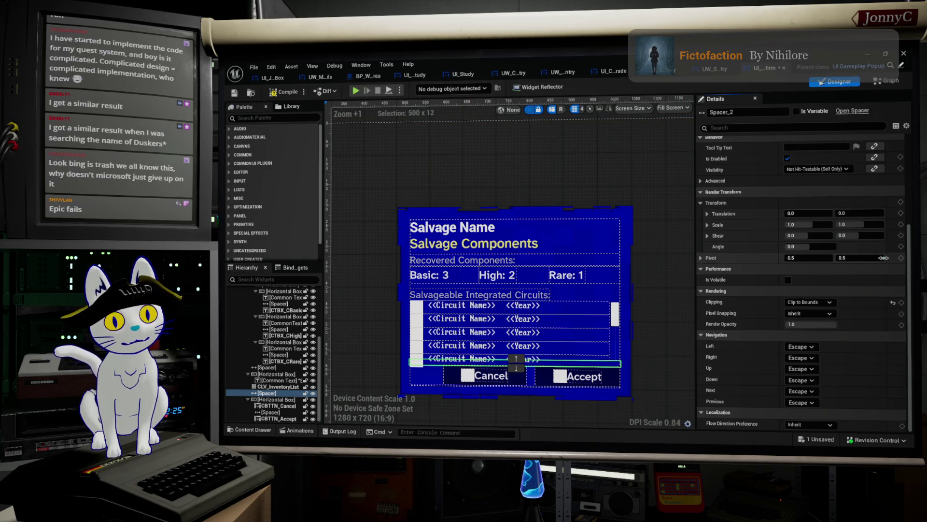
Reset Spacer_2's Clipping back to Inherit.
scroll(876, 262, "up", 3)
scroll(865, 270, "up", 1)
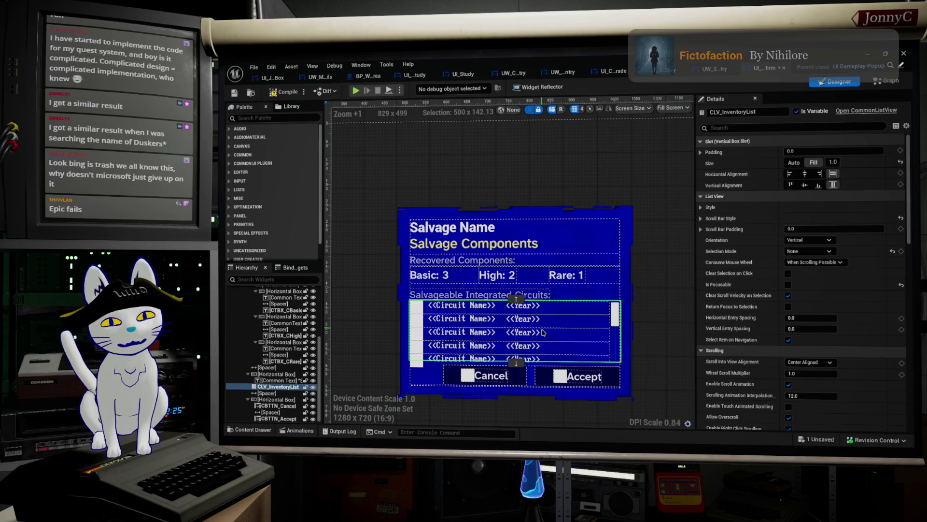
left_click(434, 363)
scroll(825, 271, "down", 5)
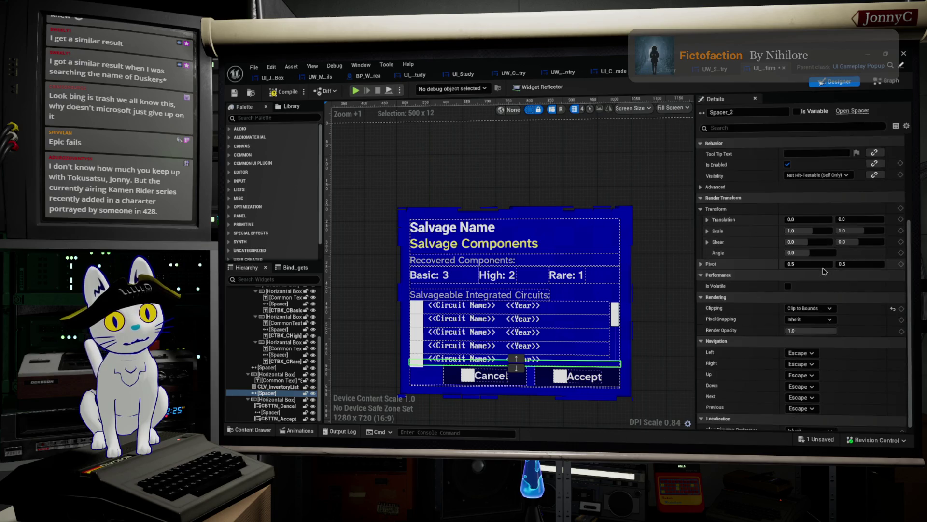
left_click(892, 301)
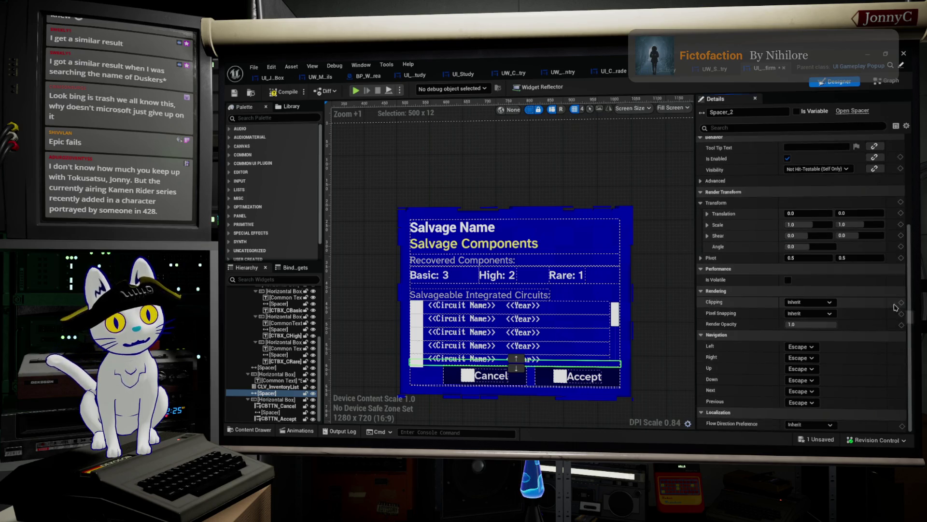
Select CLV_InventoryList and check its Clipping setting.
left_click(525, 330)
scroll(880, 258, "down", 5)
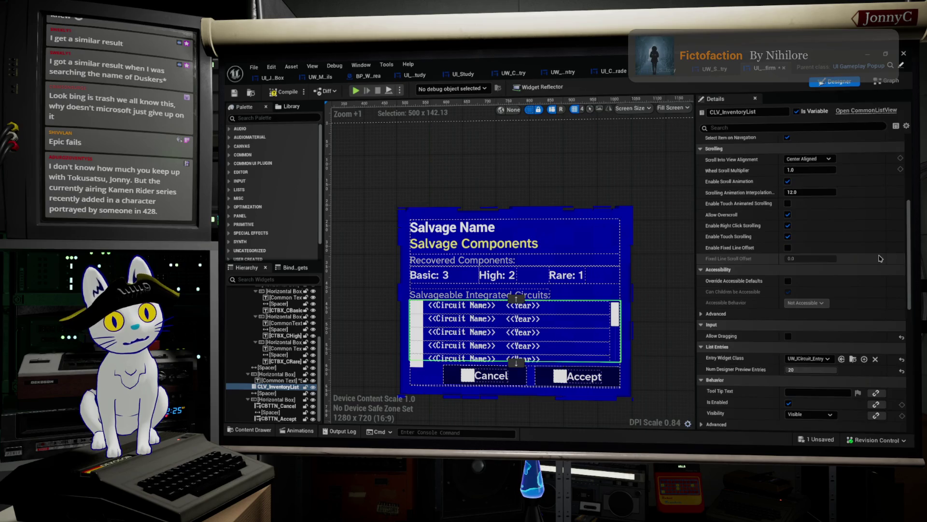
scroll(880, 258, "down", 8)
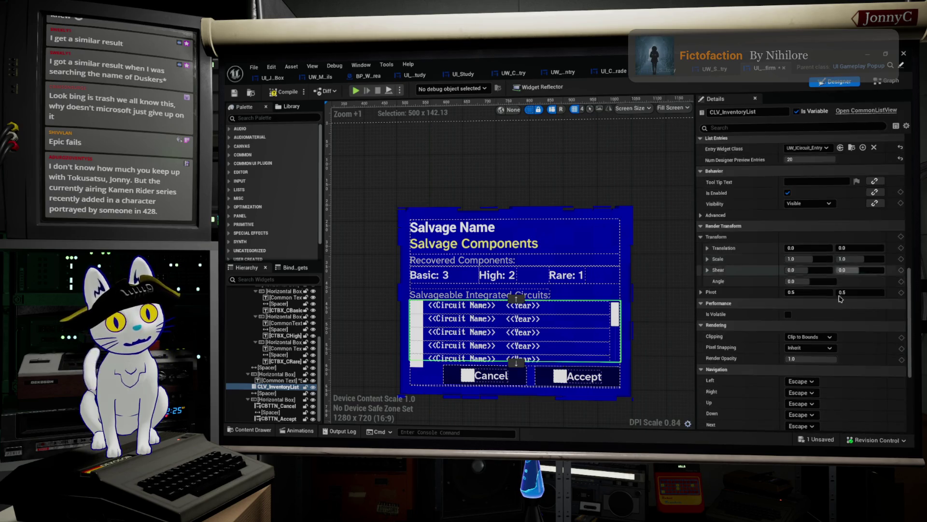
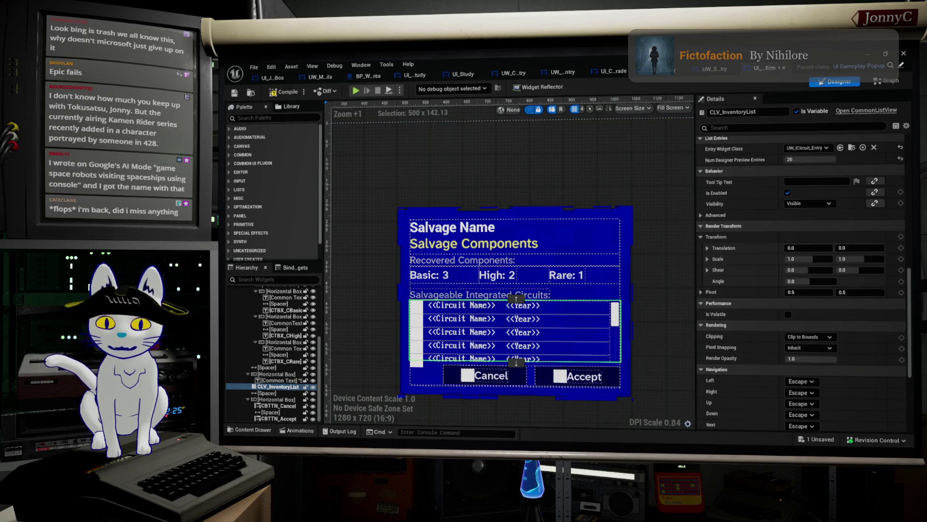
Compare the Xbox 360 upgrade orb search results in Kagi, then in Google.
key("alt+Tab")
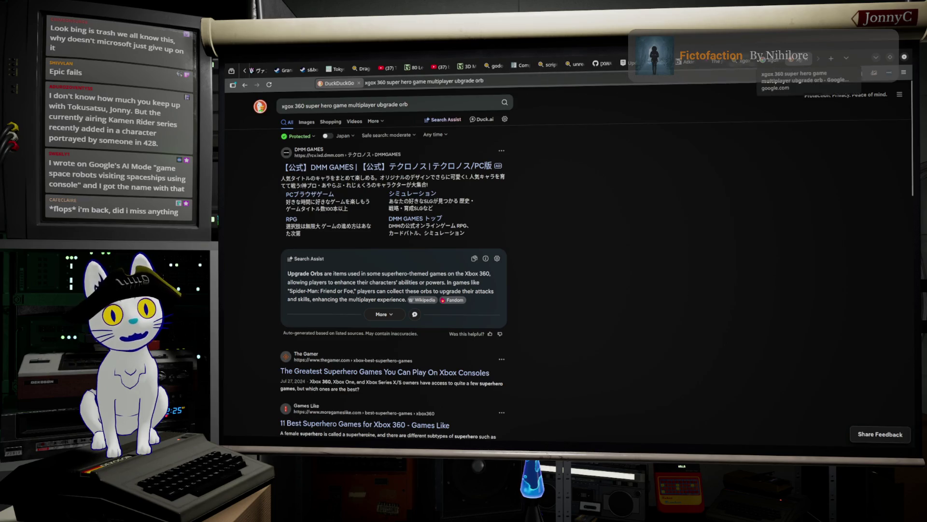
left_click(742, 68)
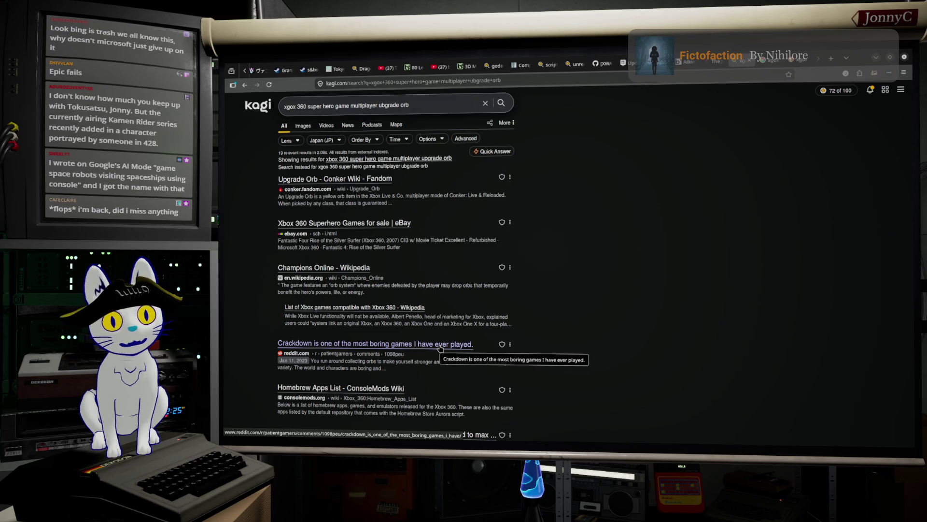
left_click(772, 64)
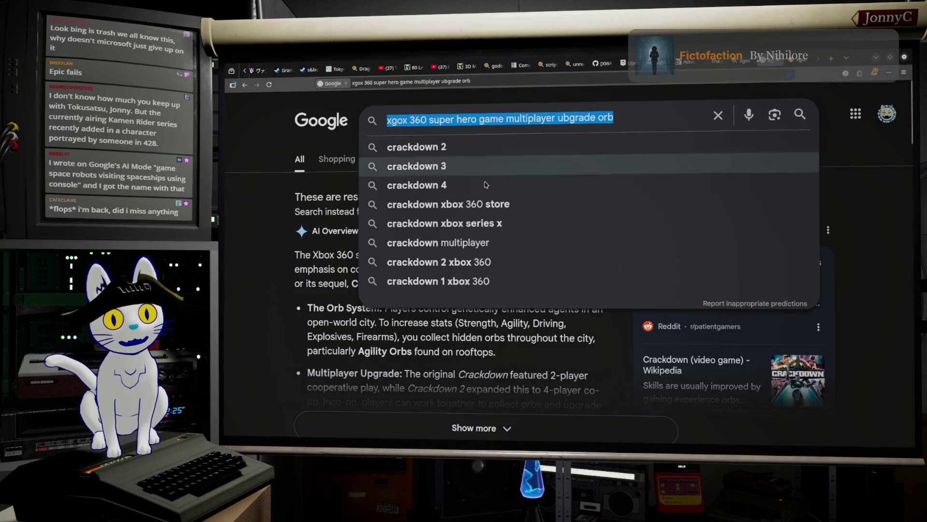
Read Google's results naming Crackdown as the orb game, then return to DuckDuckGo's results.
left_click(235, 307)
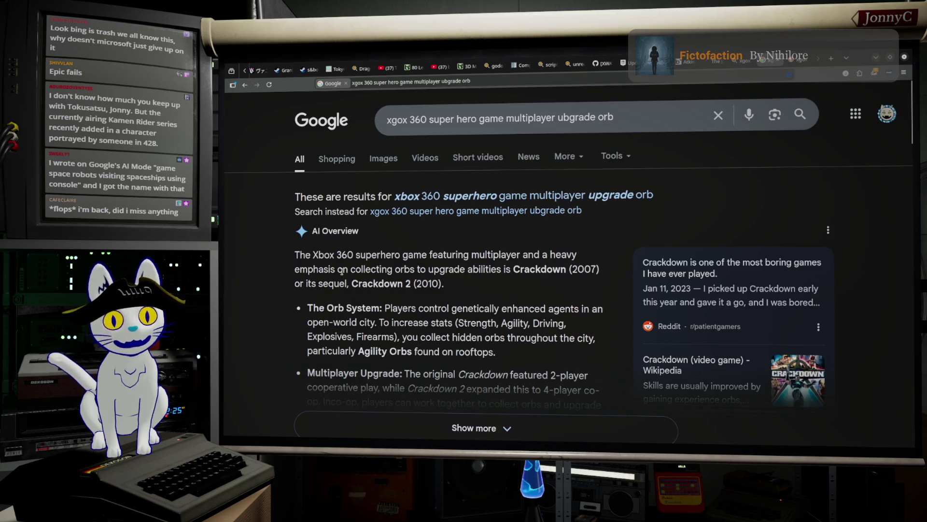
scroll(356, 243, "down", 10)
scroll(354, 261, "up", 5)
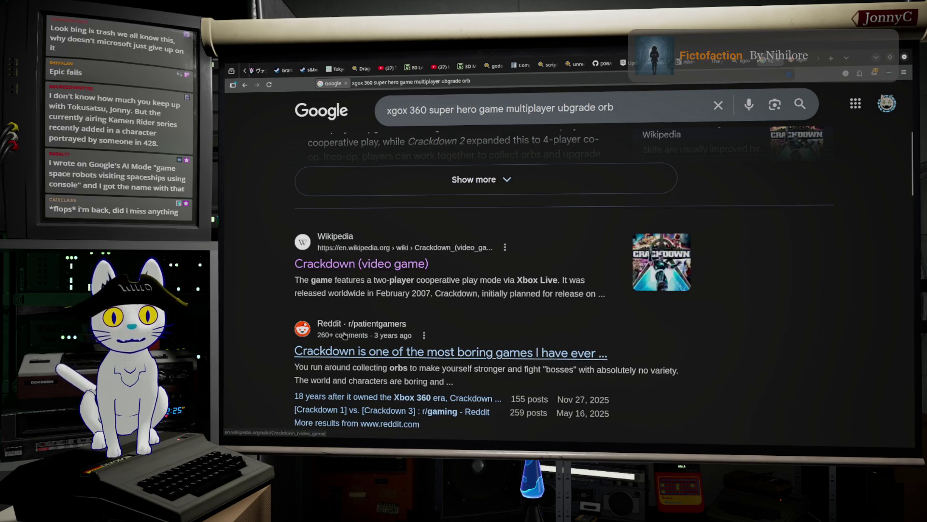
scroll(352, 309, "down", 10)
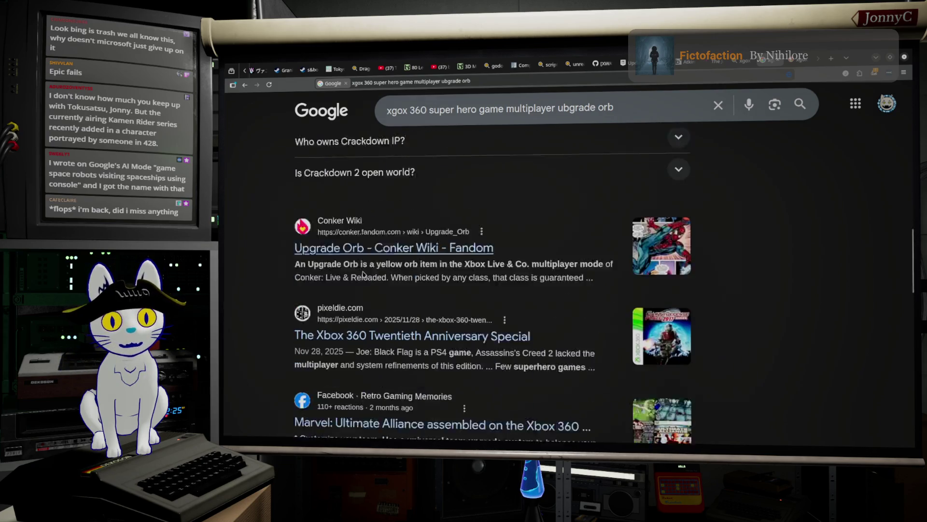
scroll(370, 309, "down", 5)
scroll(374, 322, "up", 12)
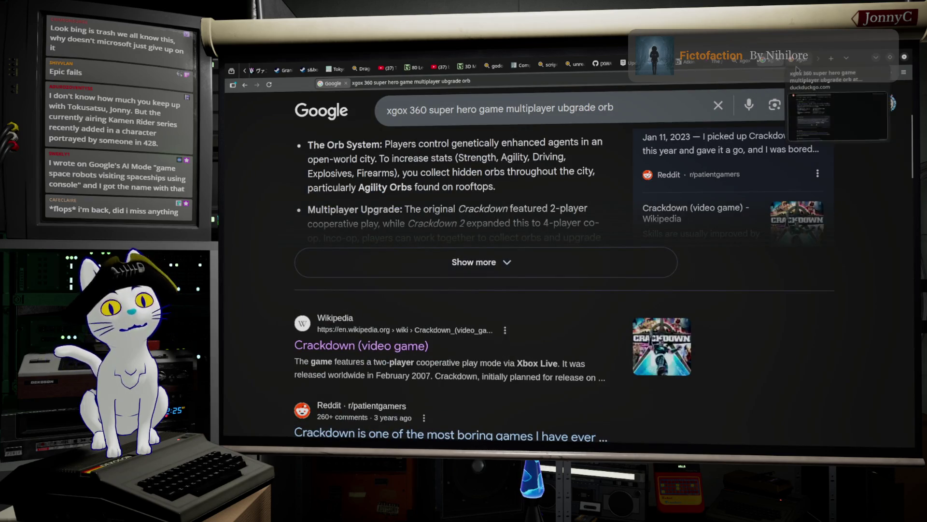
left_click(800, 61)
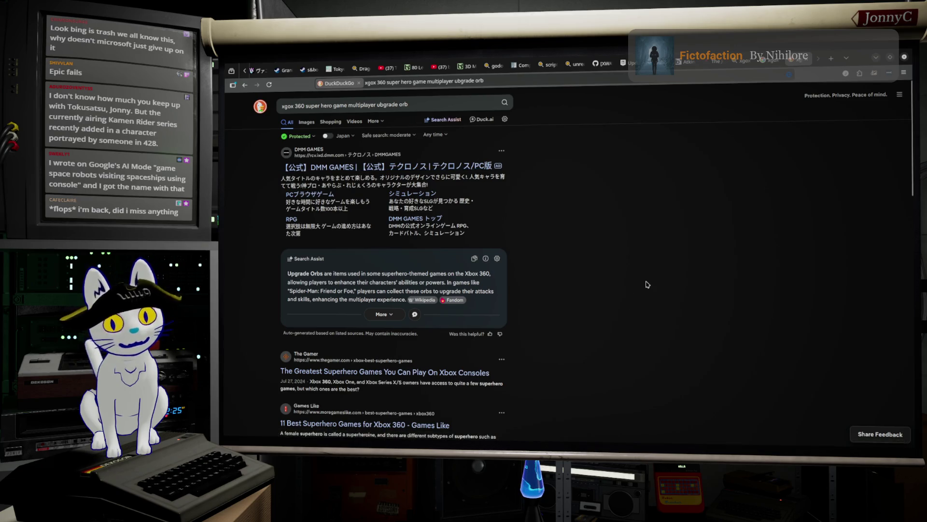
scroll(476, 294, "down", 2)
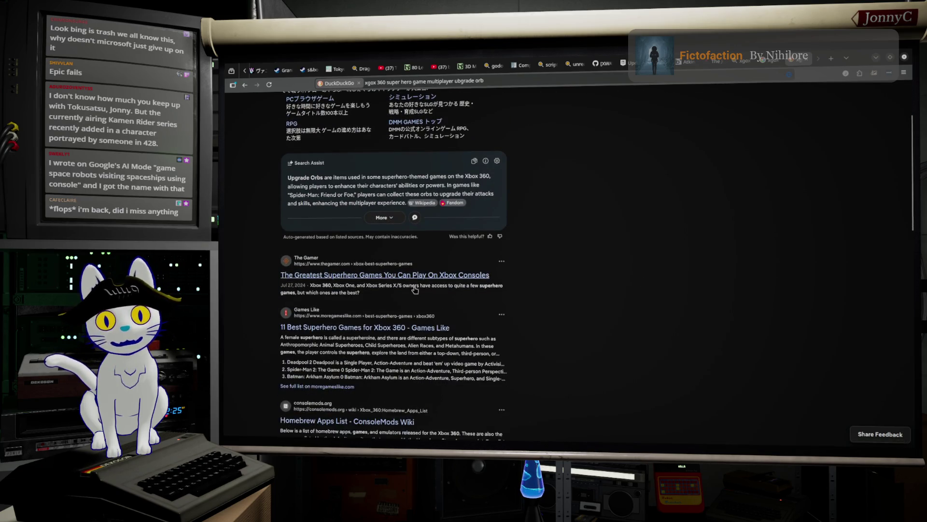
scroll(402, 323, "down", 2)
scroll(403, 323, "down", 3)
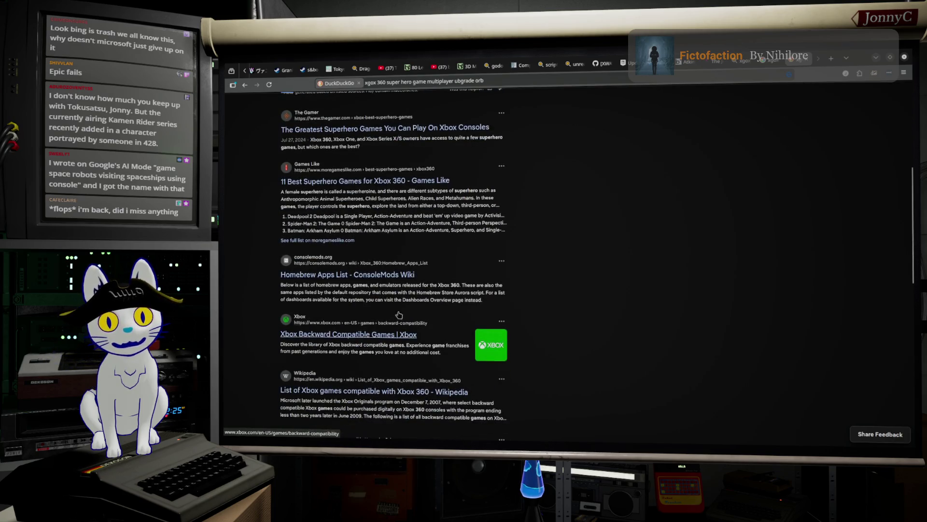
scroll(401, 318, "down", 3)
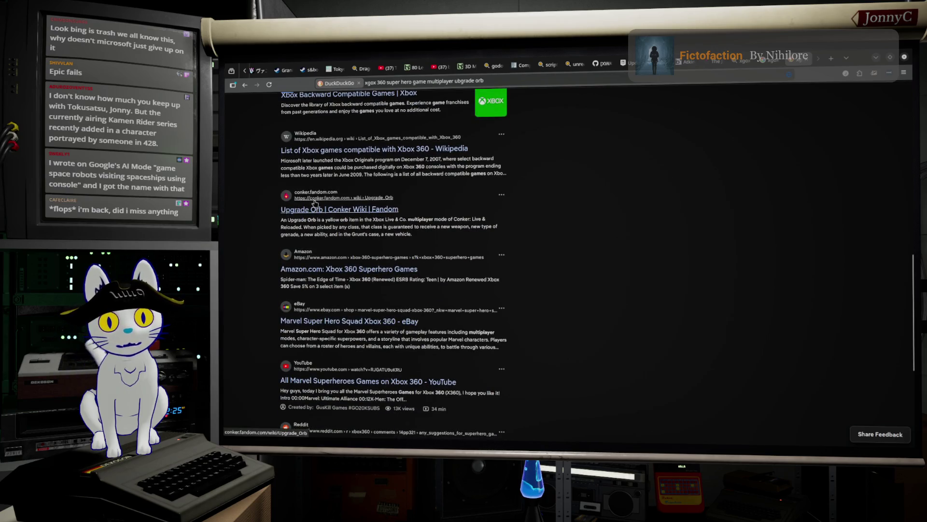
scroll(556, 278, "down", 4)
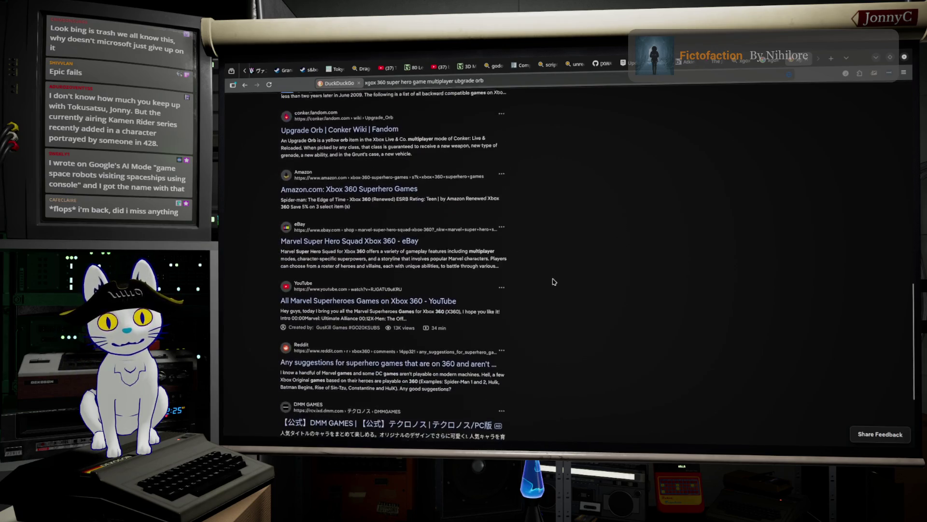
scroll(551, 281, "up", 8)
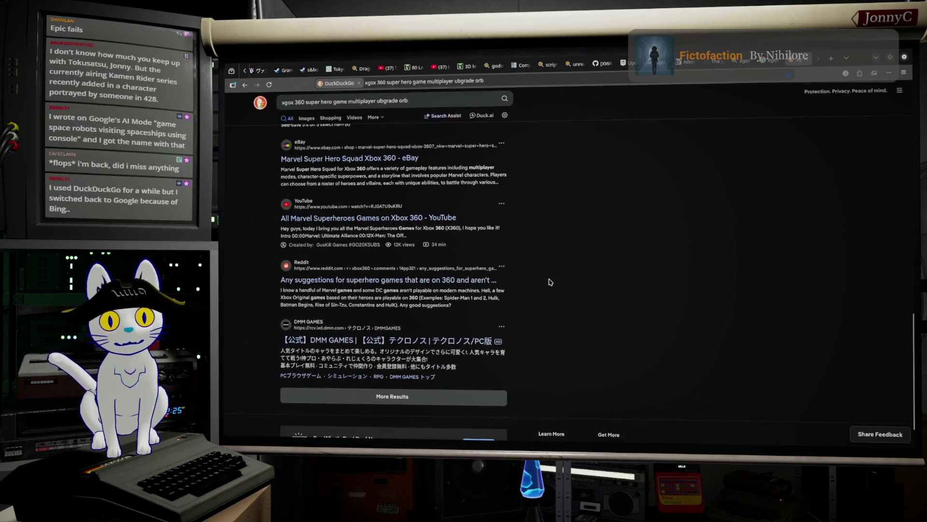
scroll(550, 282, "up", 5)
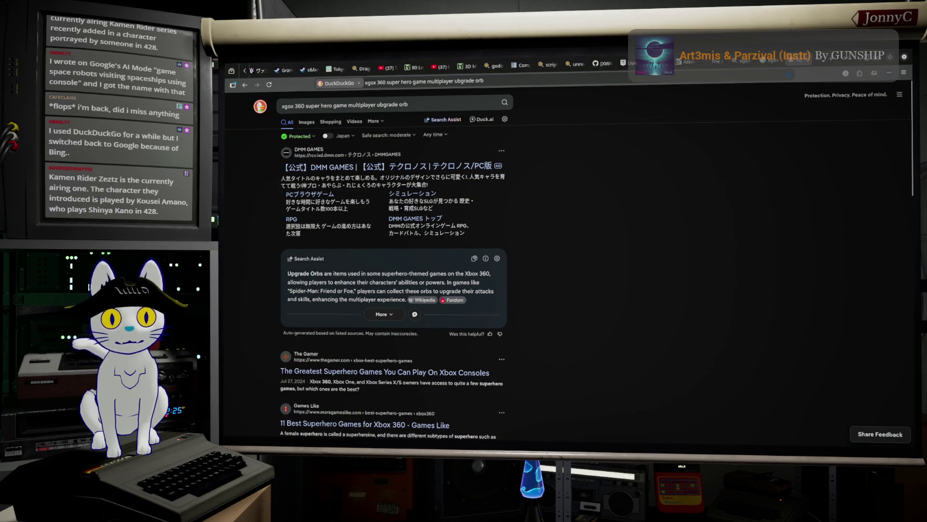
Return to Unreal and open UW_ICircuit_Entry from the level editor's Content Browser.
key("alt+Tab")
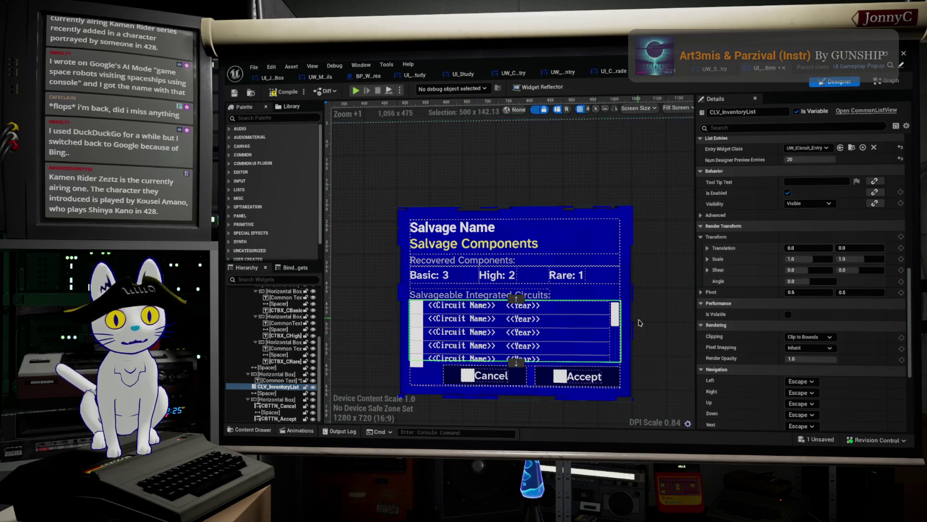
scroll(870, 293, "down", 3)
scroll(870, 292, "down", 4)
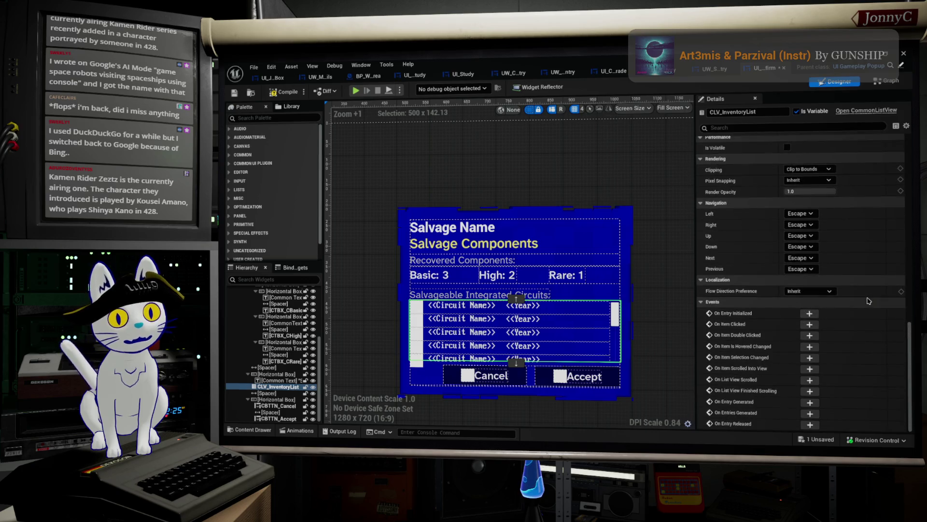
scroll(869, 300, "up", 9)
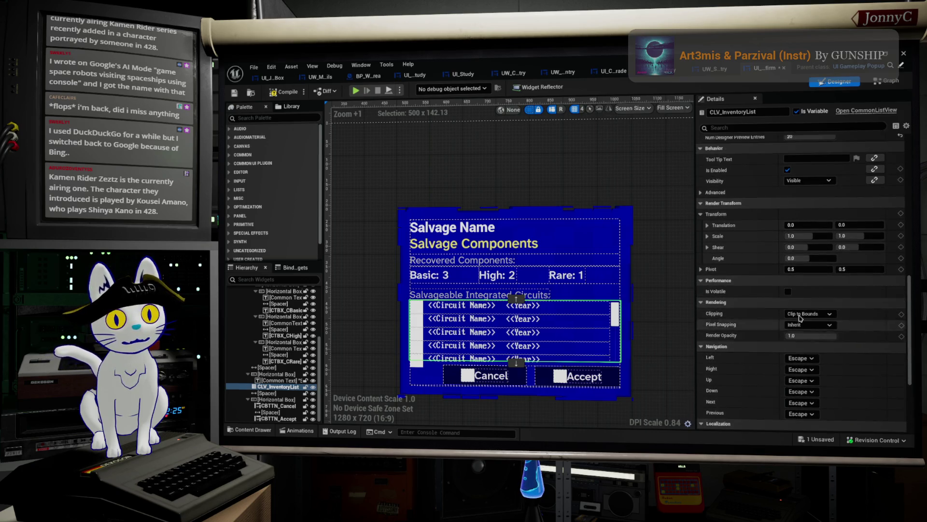
scroll(830, 302, "up", 3)
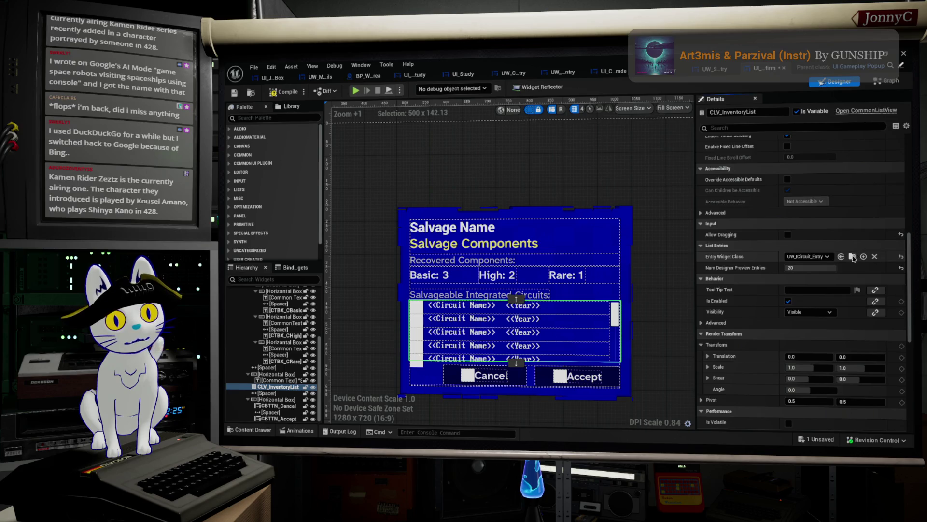
left_click(696, 65)
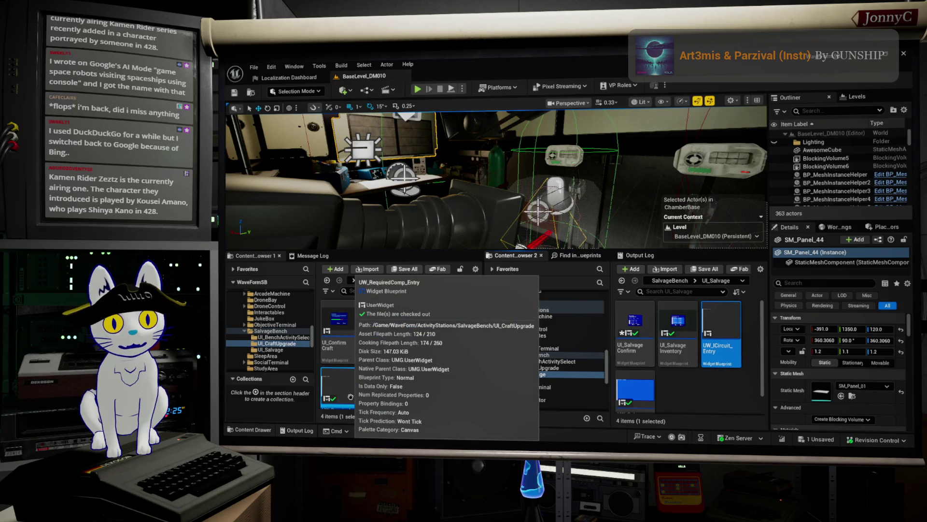
scroll(420, 333, "down", 1)
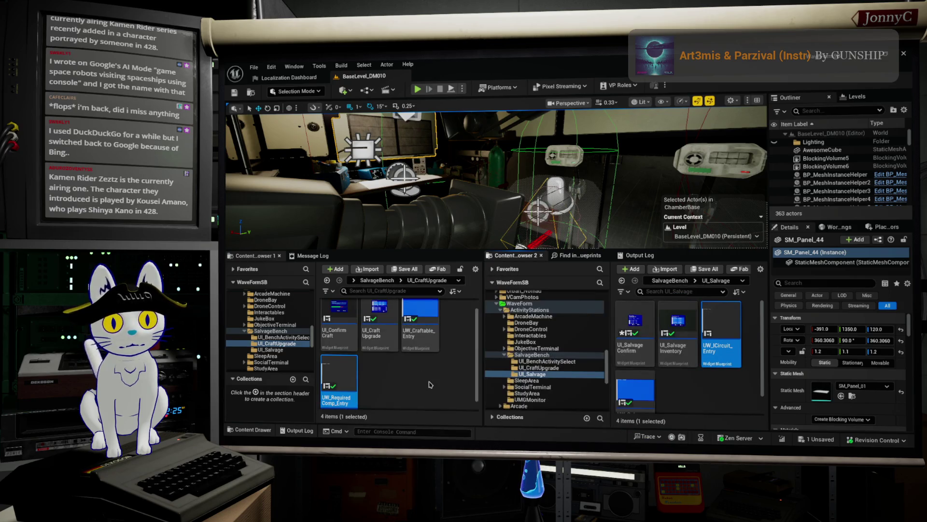
double_click(721, 333)
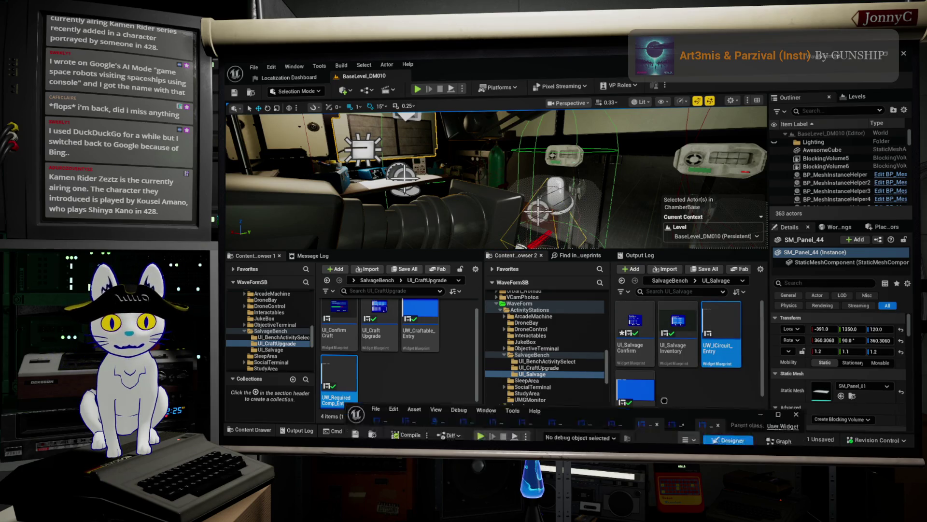
scroll(414, 244, "up", 6)
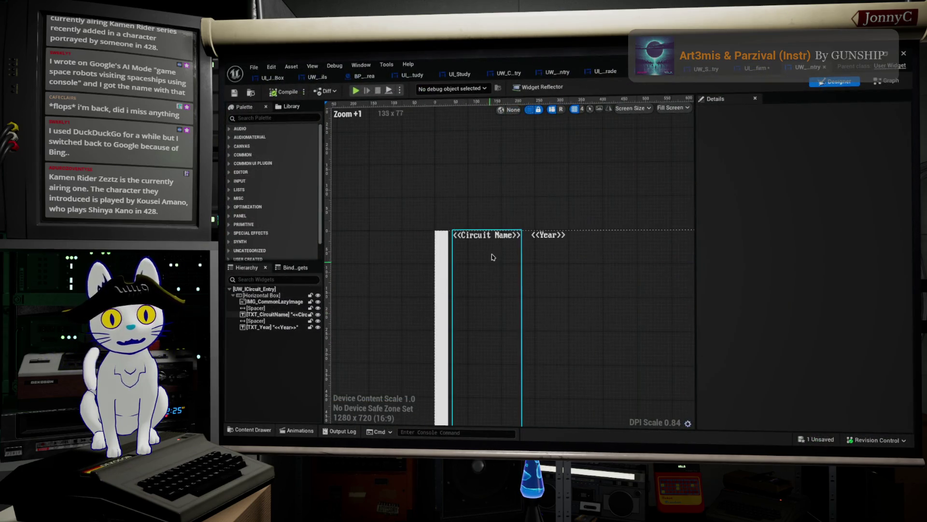
Apply the CUI_TXT_General text style to both TXT_CircuitName and TXT_Year.
left_click(493, 245)
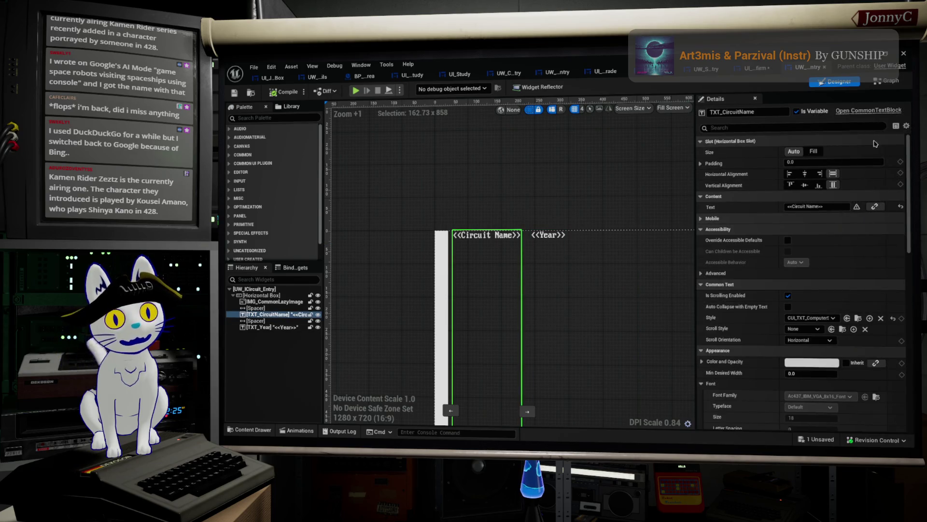
left_click(814, 318)
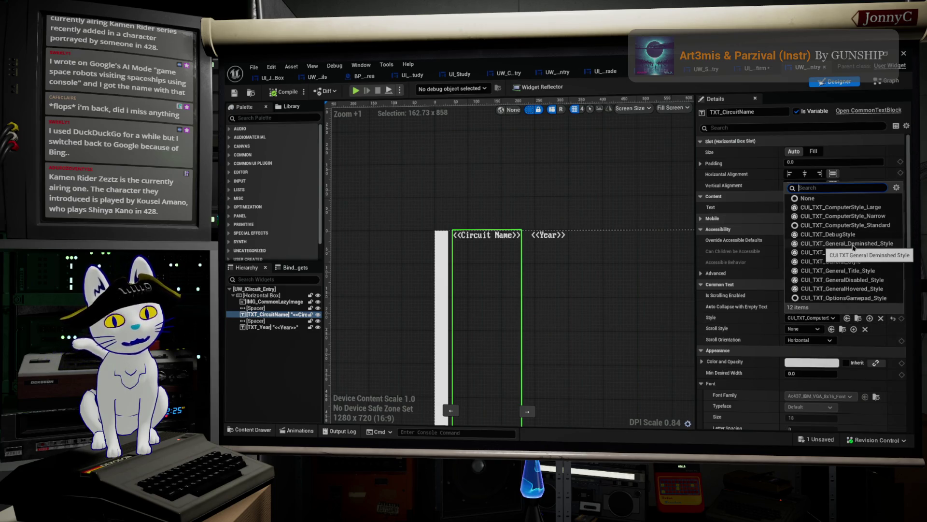
left_click(850, 263)
left_click(548, 235)
mouse_move(649, 278)
left_mouse_down()
mouse_move(521, 278)
mouse_move(608, 281)
left_mouse_up()
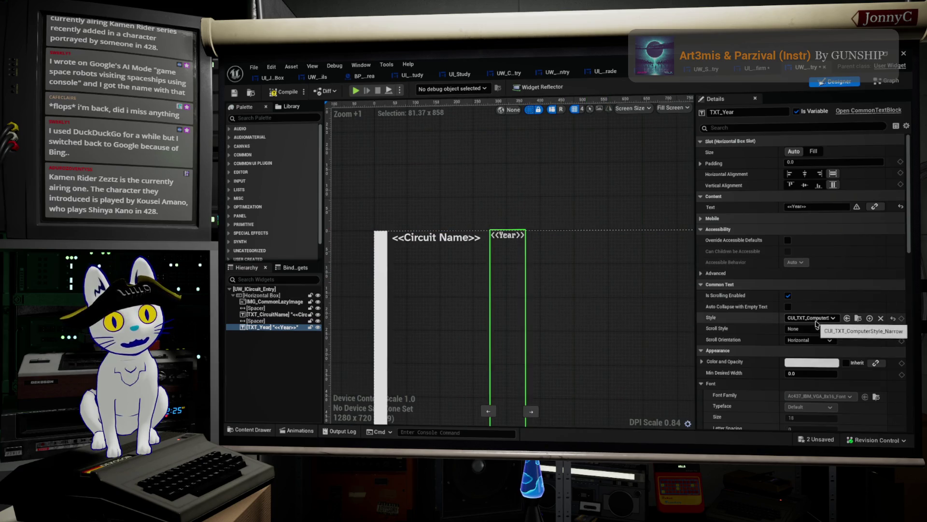
left_click(811, 318)
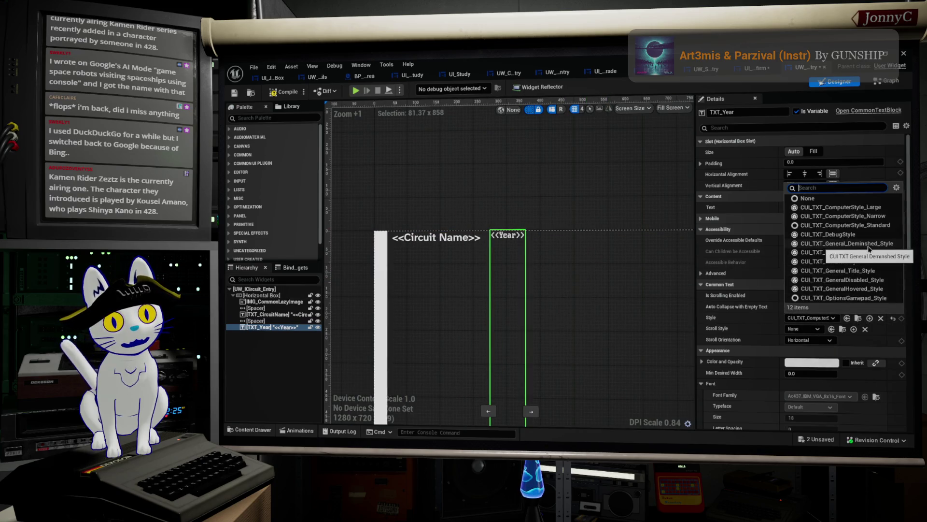
left_click(846, 243)
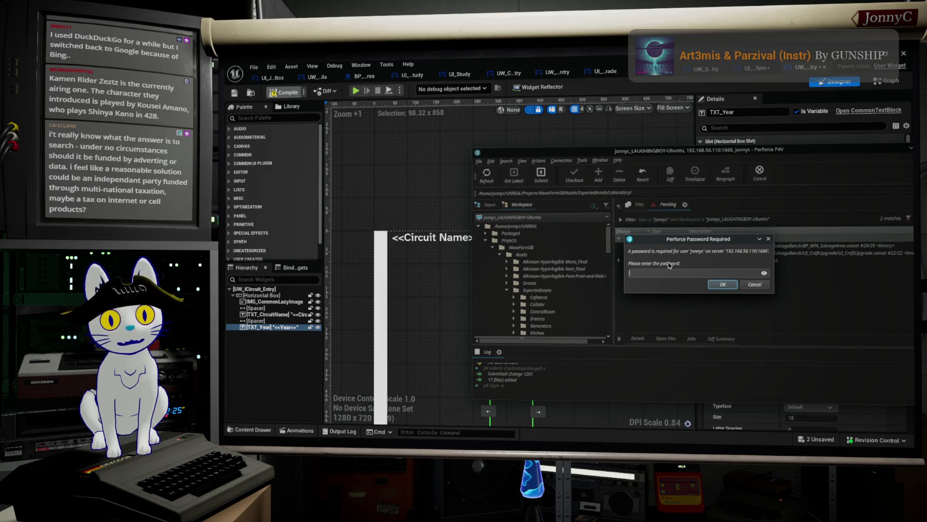
Dismiss the Perforce password prompt and minimize the P4V window.
key("Escape")
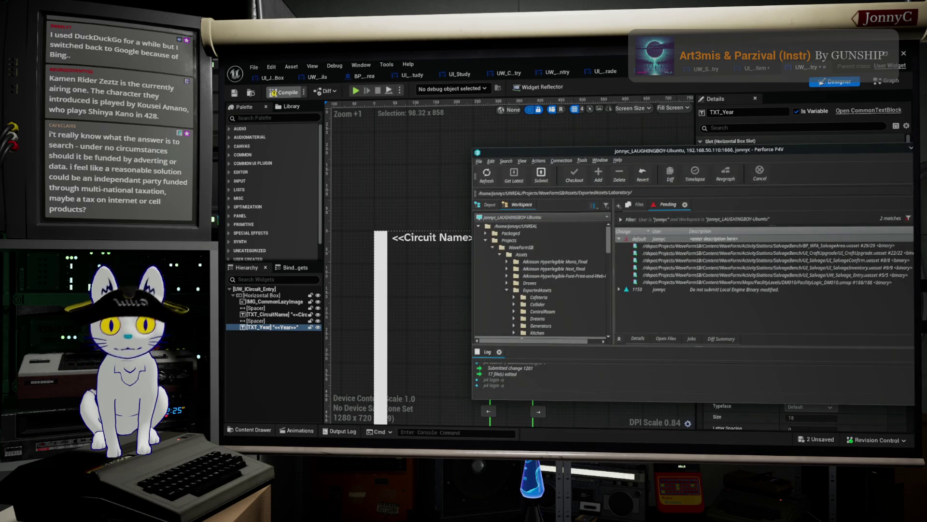
left_click_drag(838, 153, 759, 172)
left_click(824, 169)
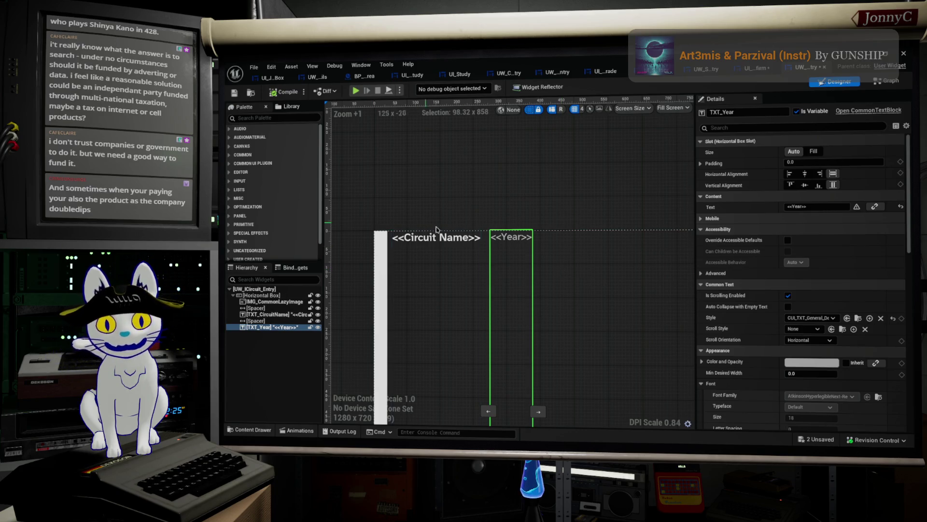
Set Vertical Alignment to Center on TXT_Year and TXT_CircuitName, then compile the widget.
left_click(805, 184)
left_click(396, 285)
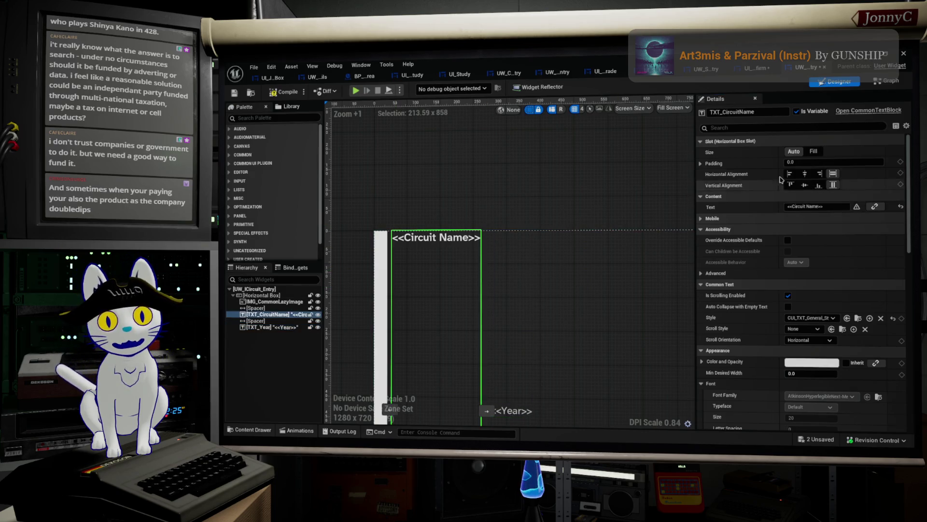
left_click(804, 185)
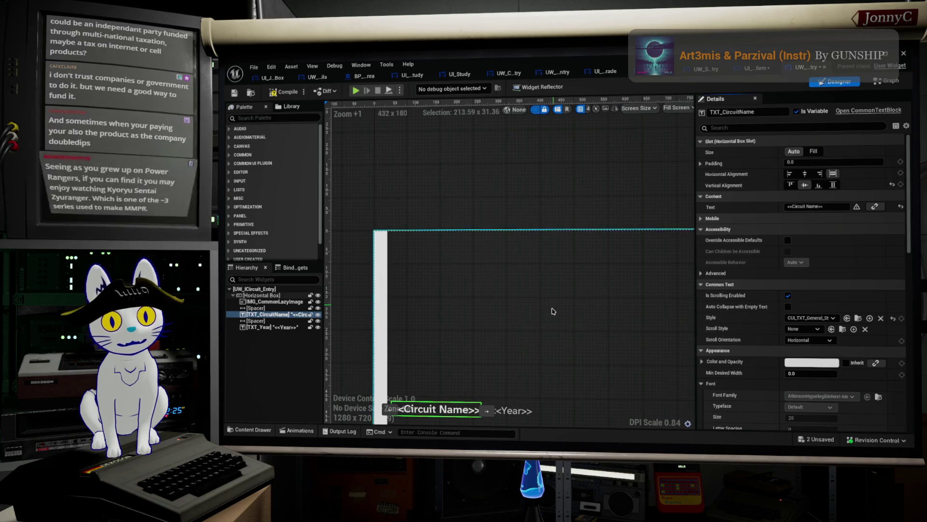
scroll(551, 261, "down", 2)
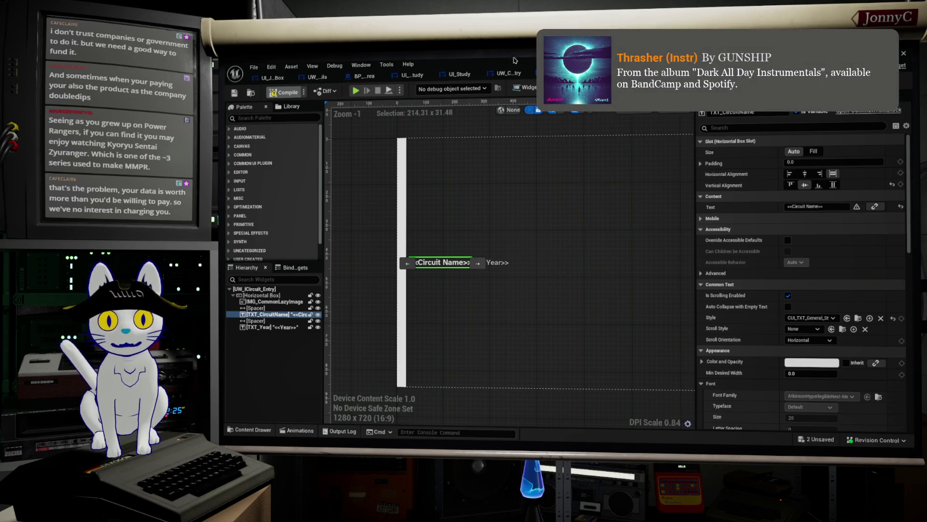
left_click(285, 92)
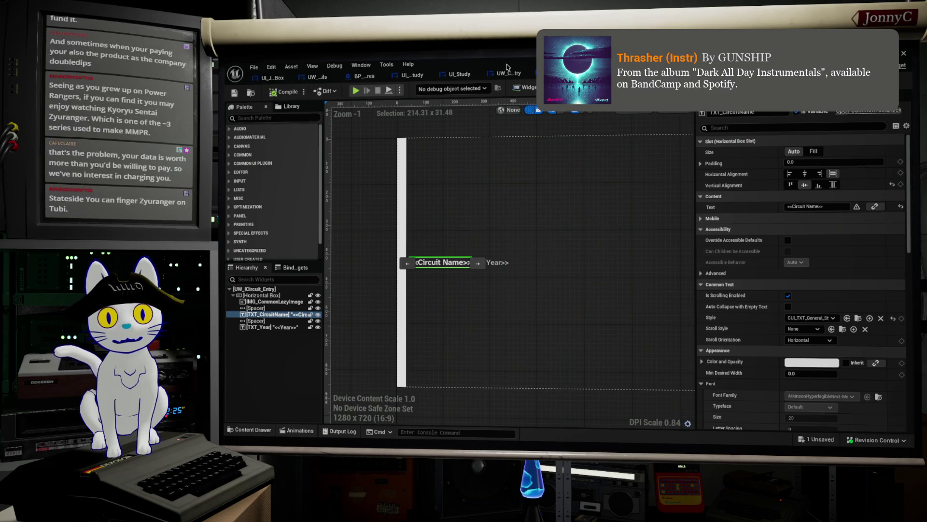
mouse_move(492, 60)
left_mouse_down()
mouse_move(527, 322)
mouse_move(526, 519)
left_mouse_up()
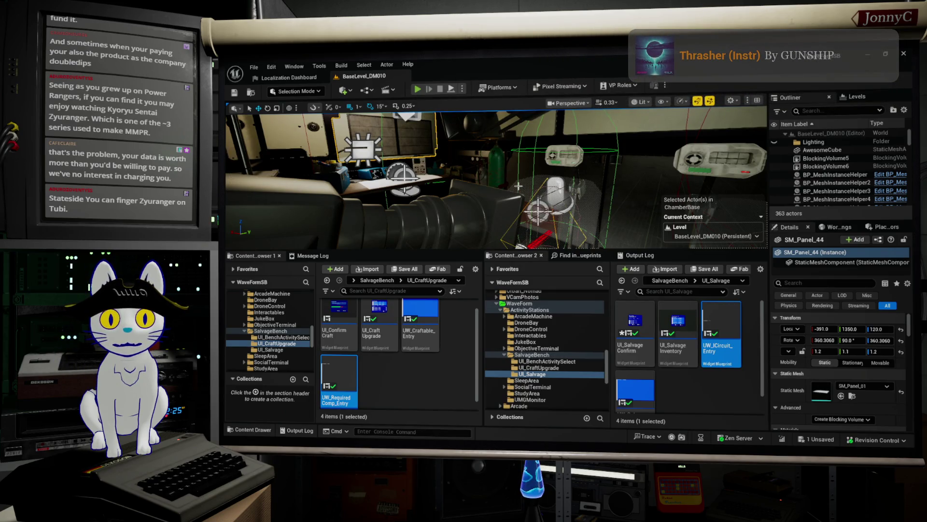
Start play-in-editor fullscreen, back out of Craft Upgrade, and choose Salvage.
key("alt+p")
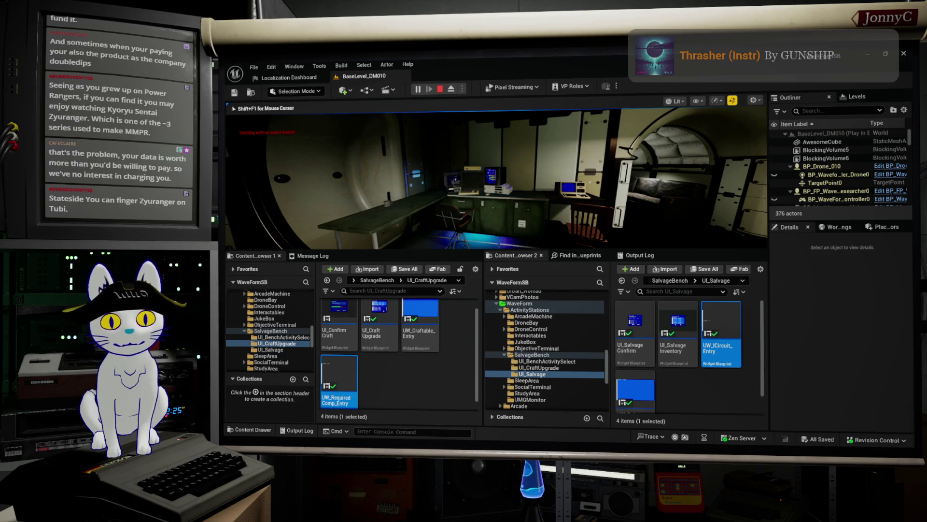
key("F11")
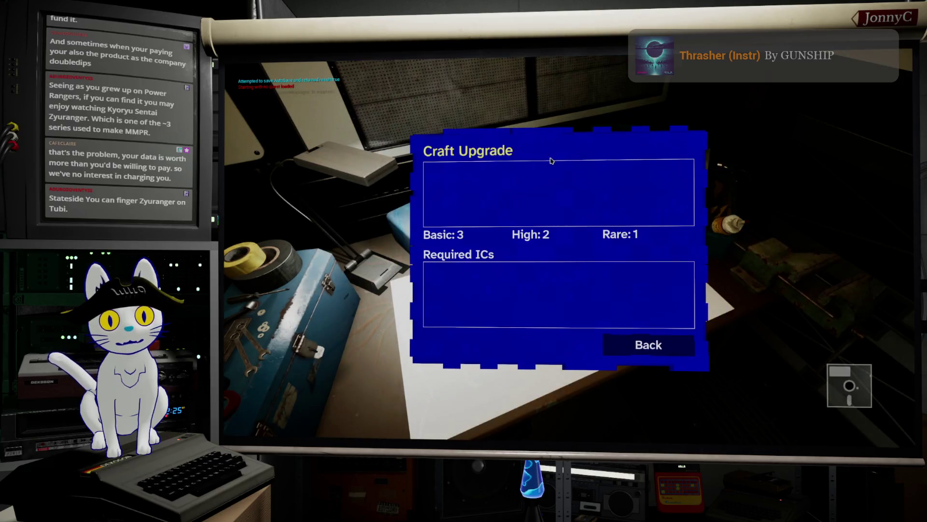
left_click(674, 345)
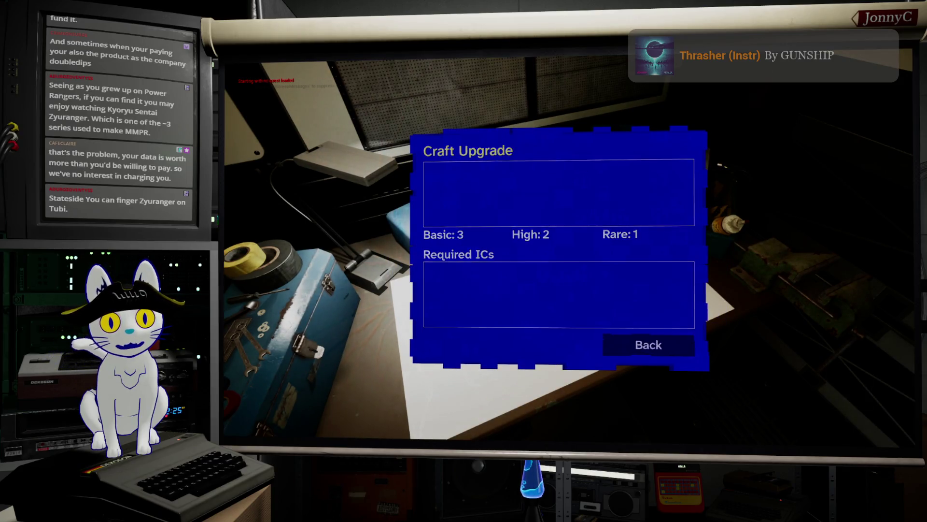
left_click(689, 337)
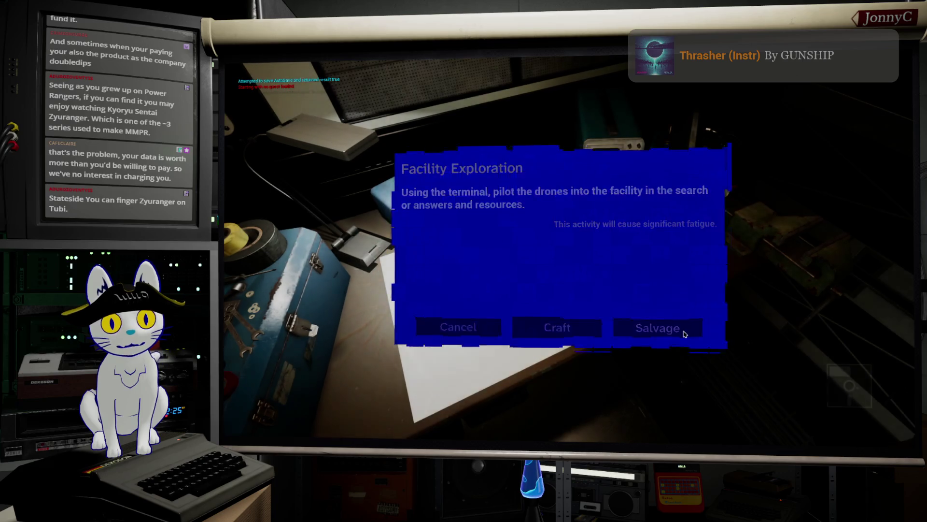
Salvage All from Audio-Sploder FM, check 16k Ram shows year 1,989, and cancel out.
left_click(495, 222)
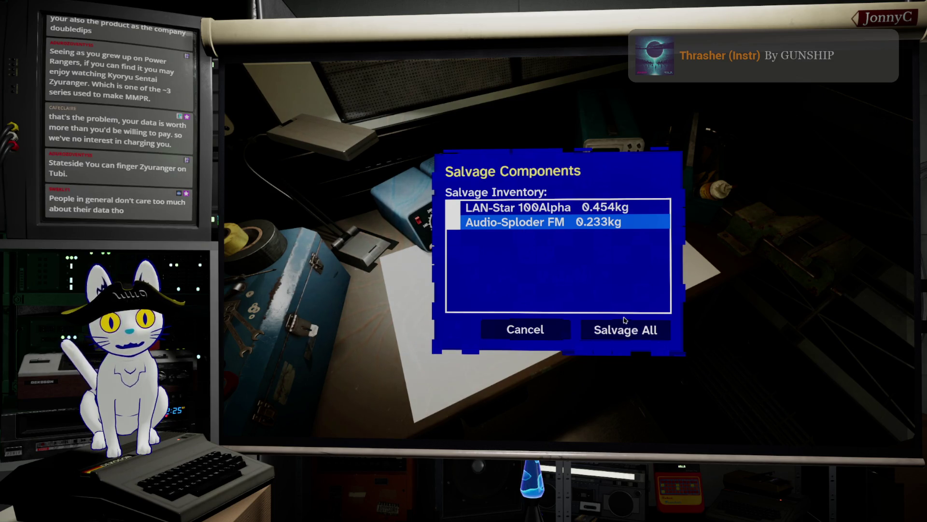
left_click(623, 332)
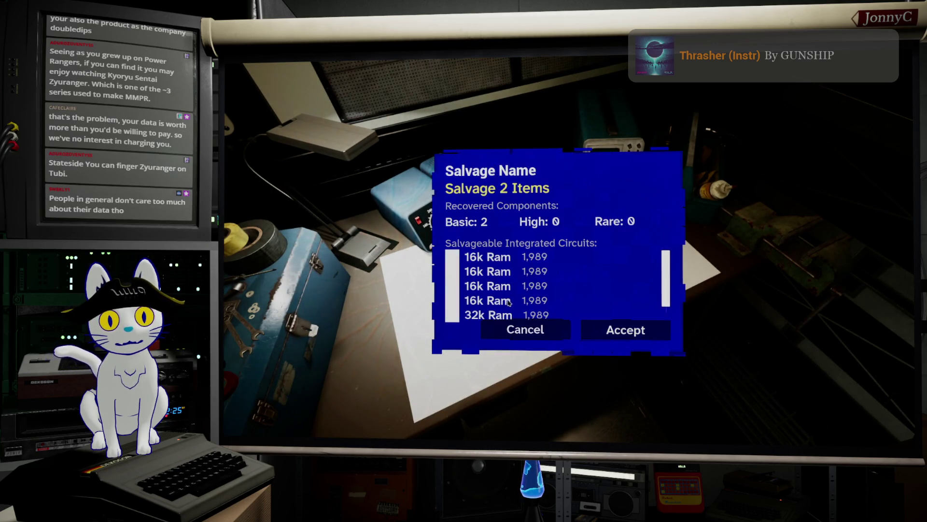
scroll(563, 278, "down", 1)
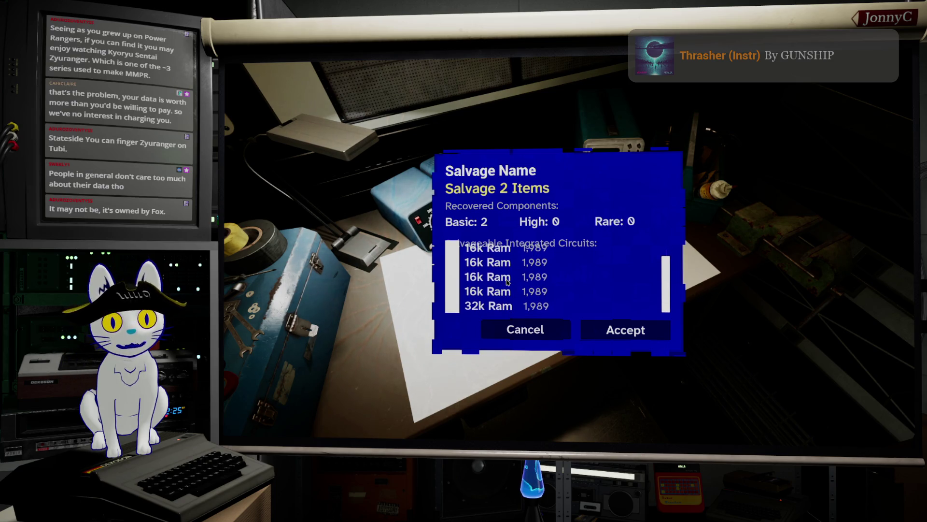
scroll(507, 282, "up", 1)
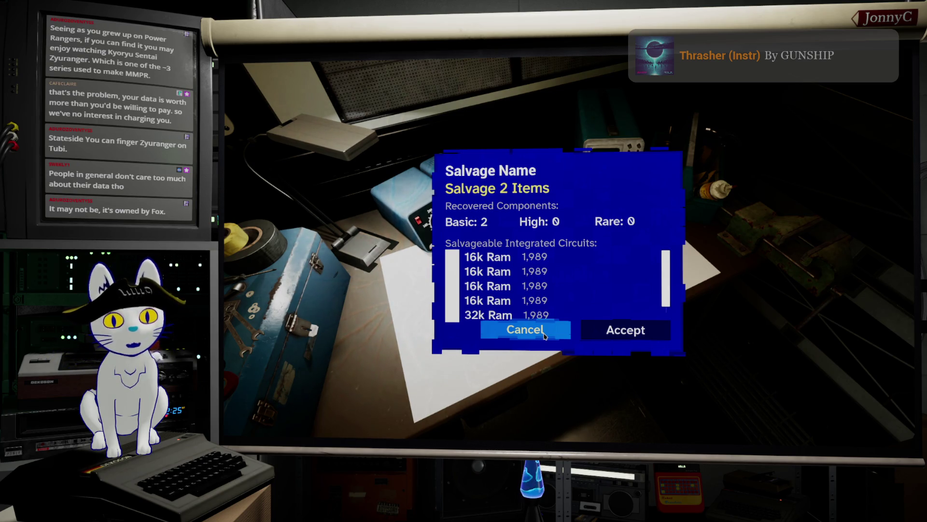
left_click(545, 335)
left_click(545, 336)
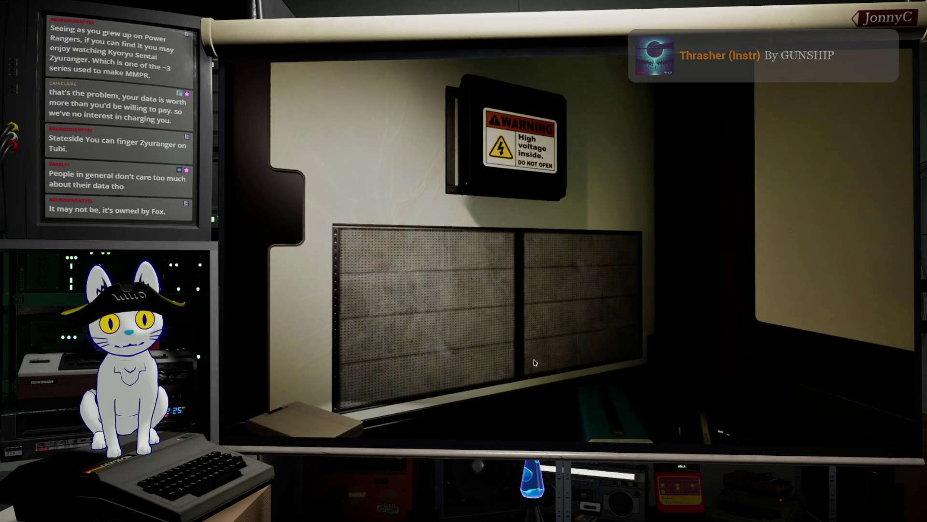
Stop play, switch to the Salvage popup design, and view CLV_InventoryList's Wrap With containers.
key("Escape")
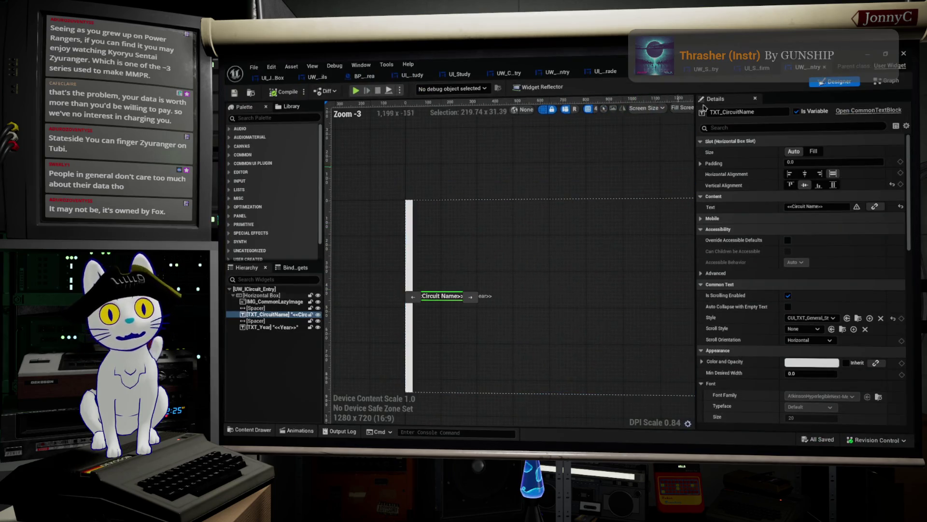
left_click(761, 69)
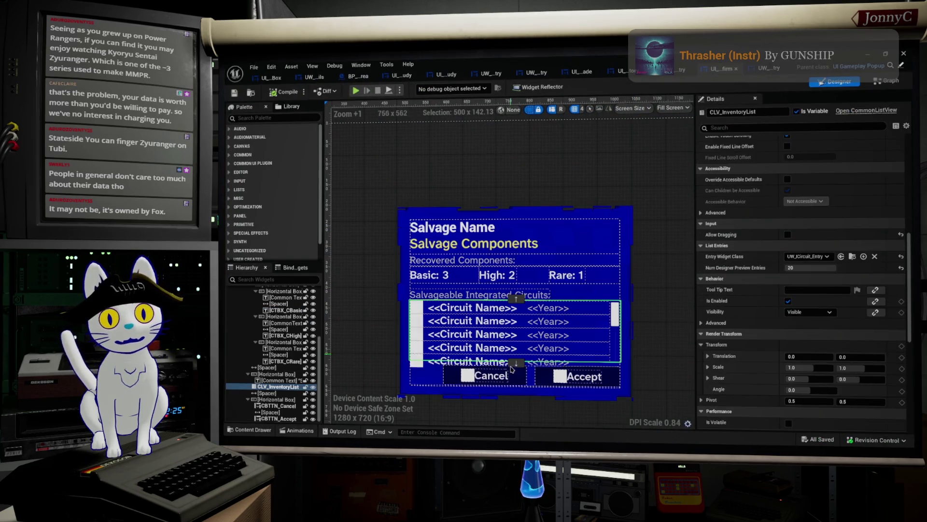
right_click(505, 336)
mouse_move(571, 404)
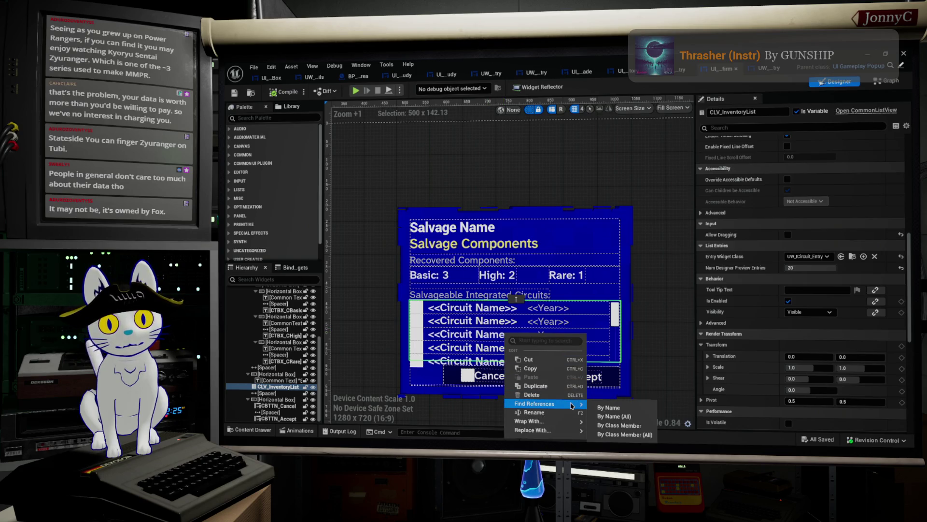
mouse_move(572, 422)
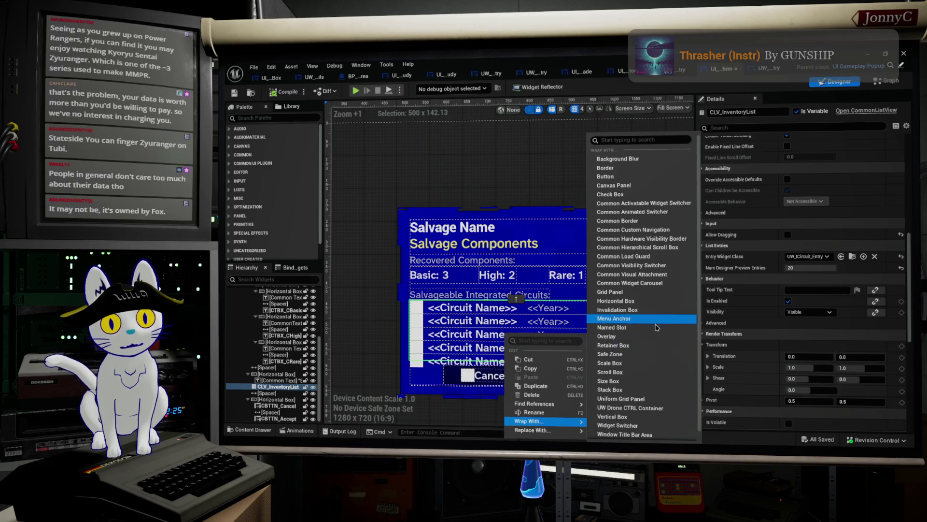
key("Escape")
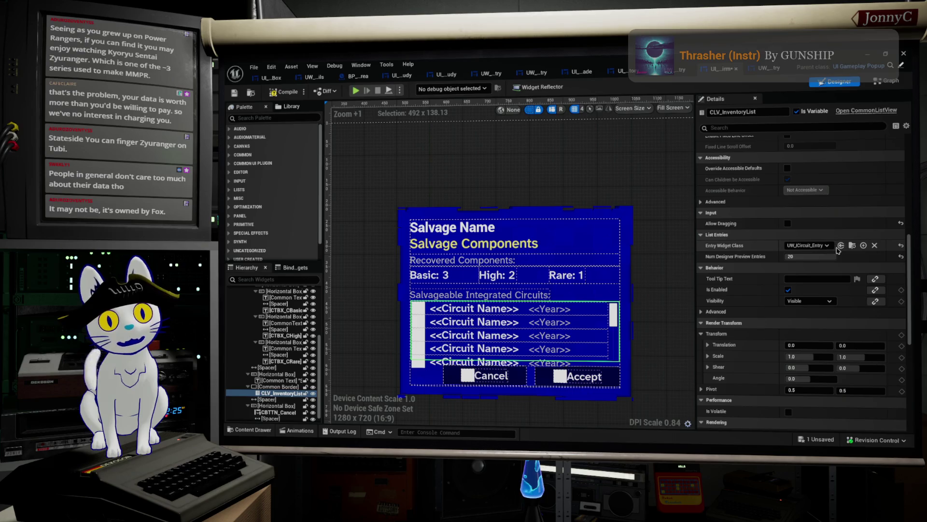
Keep UW_ICircuit_Entry as the list's entry widget, then select and review CommonBorder_0's Details.
left_click(827, 246)
left_click(829, 247)
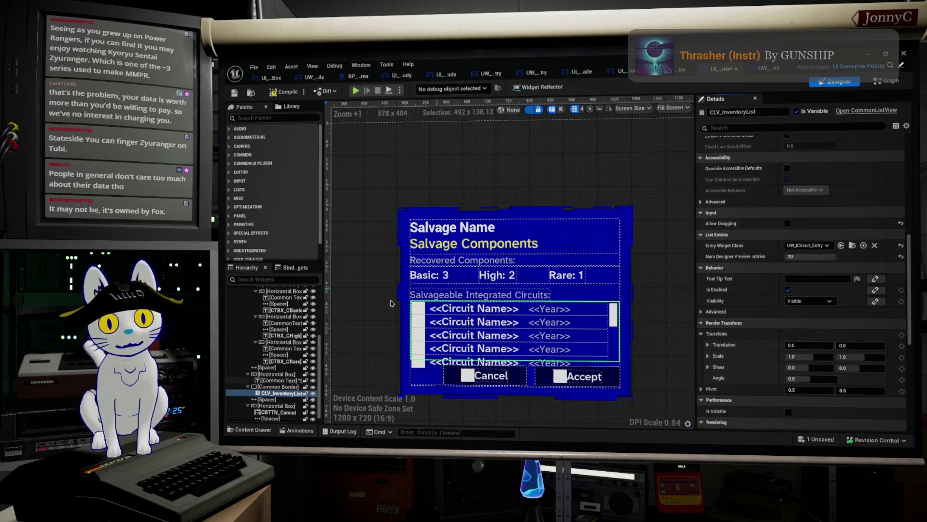
left_click(279, 386)
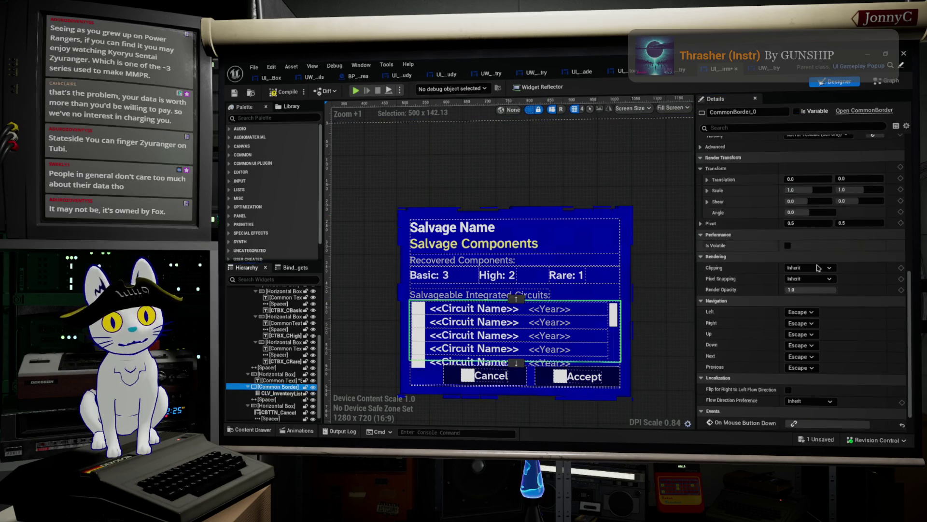
scroll(839, 235, "up", 3)
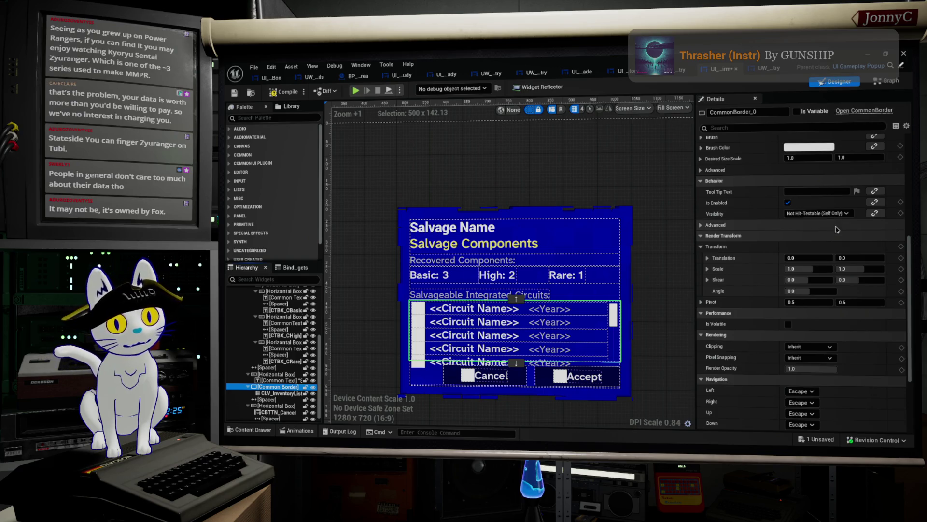
scroll(838, 232, "up", 2)
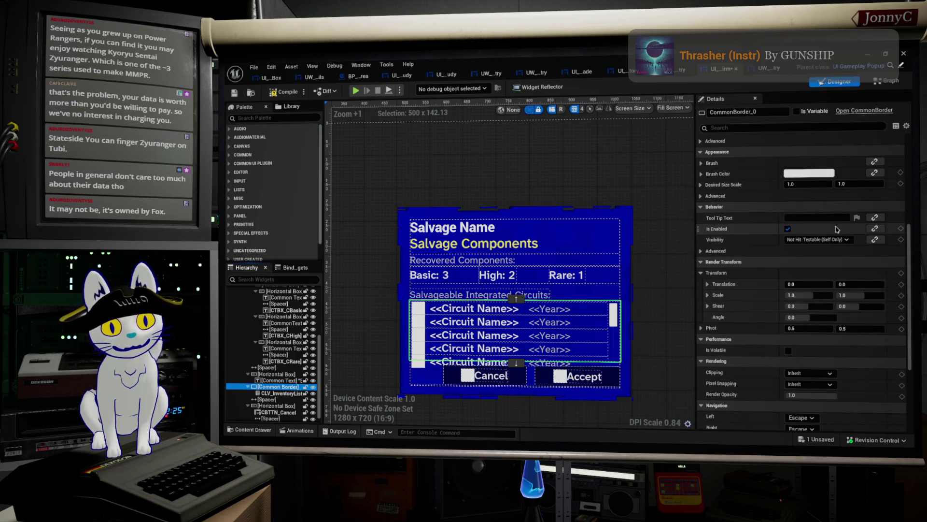
scroll(833, 239, "down", 1)
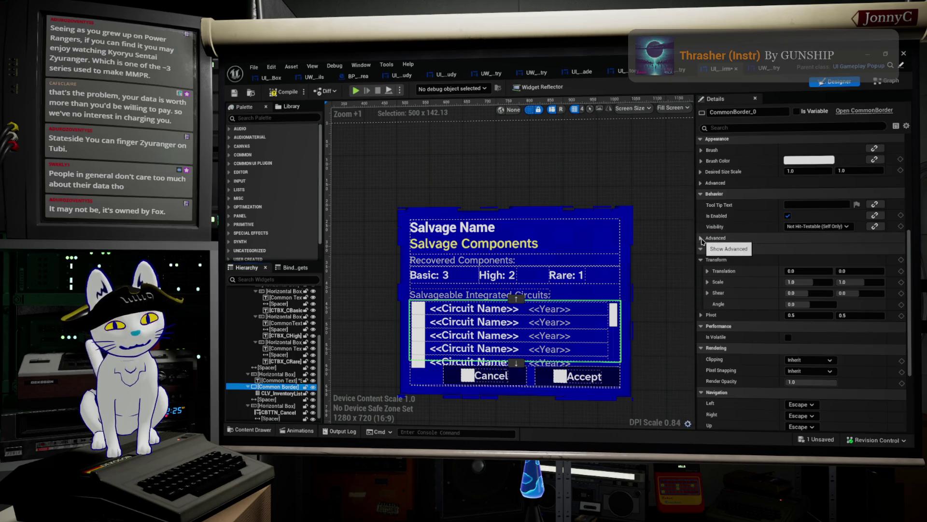
scroll(786, 237, "down", 1)
scroll(786, 237, "up", 5)
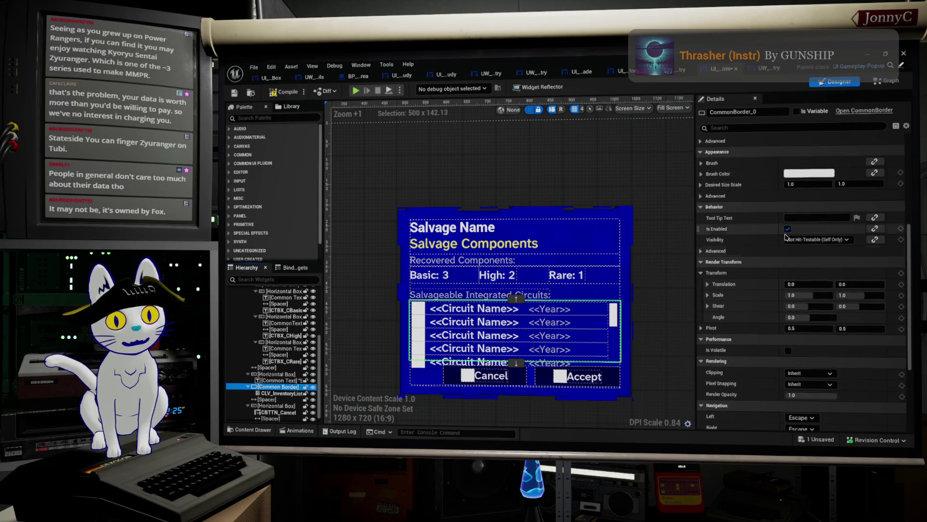
scroll(786, 237, "up", 4)
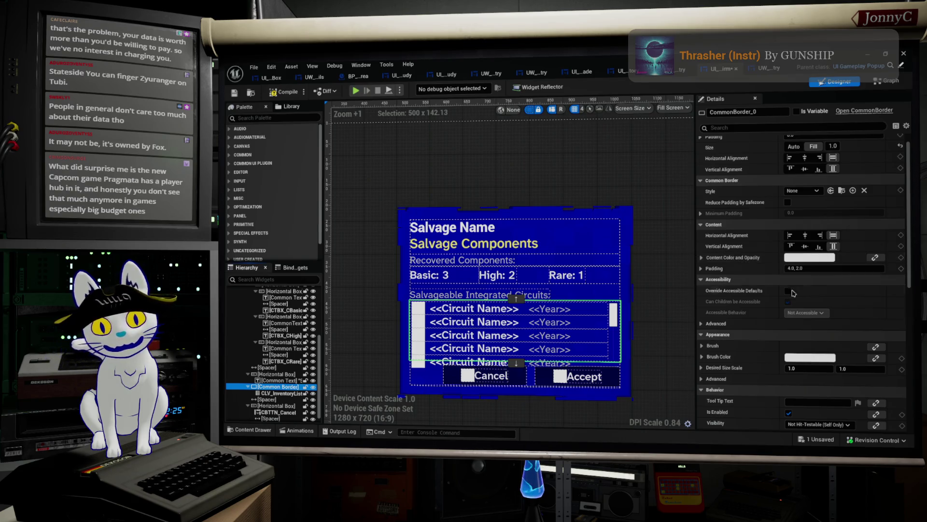
scroll(819, 292, "down", 3)
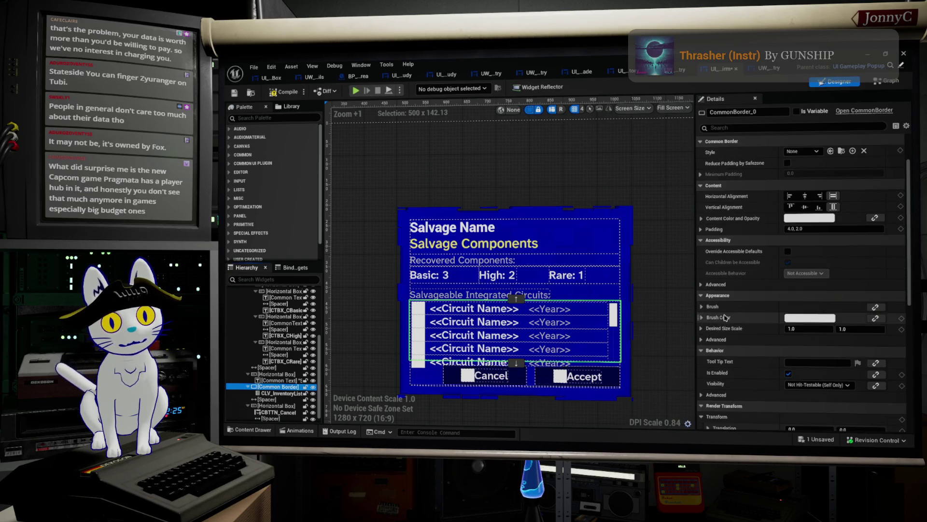
left_click(702, 307)
left_click(703, 307)
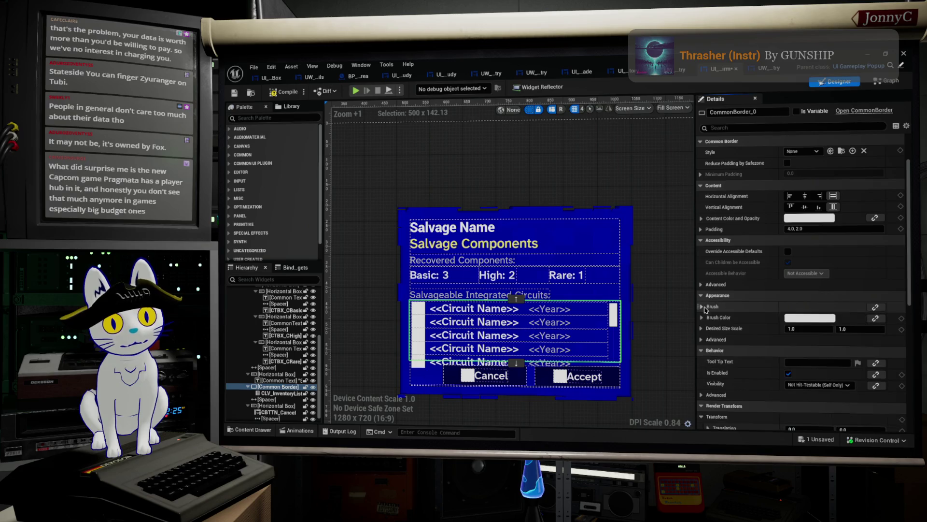
scroll(885, 242, "up", 3)
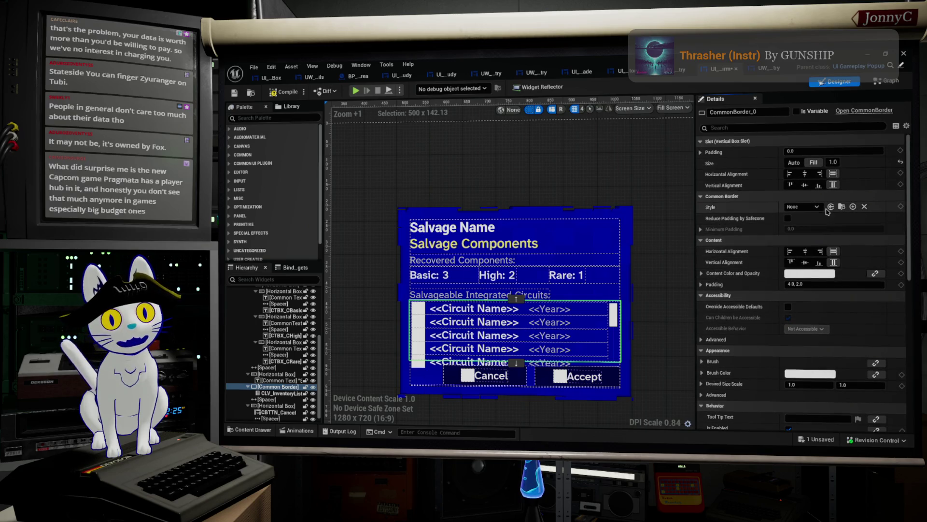
Set the border's Style to CUI_BDR_General_Style, save the widget, and select CLV_InventoryList.
left_click(801, 206)
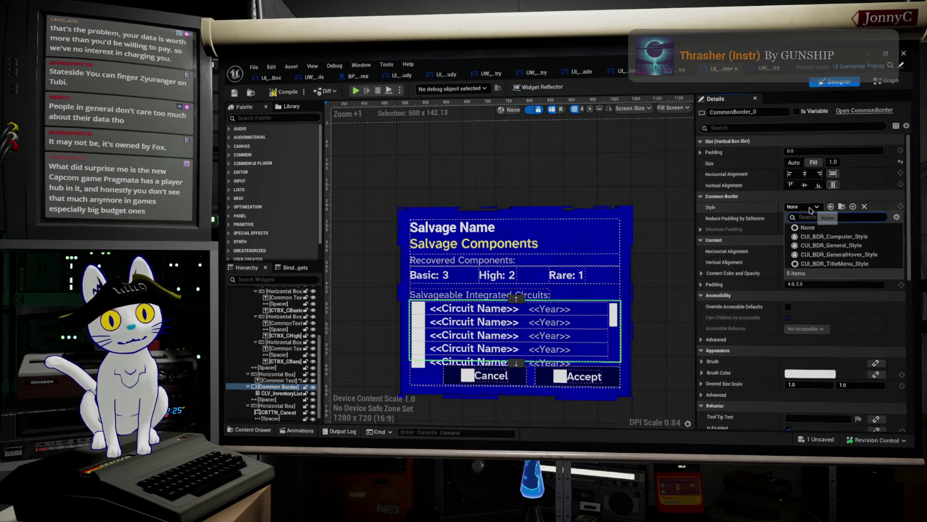
left_click(864, 245)
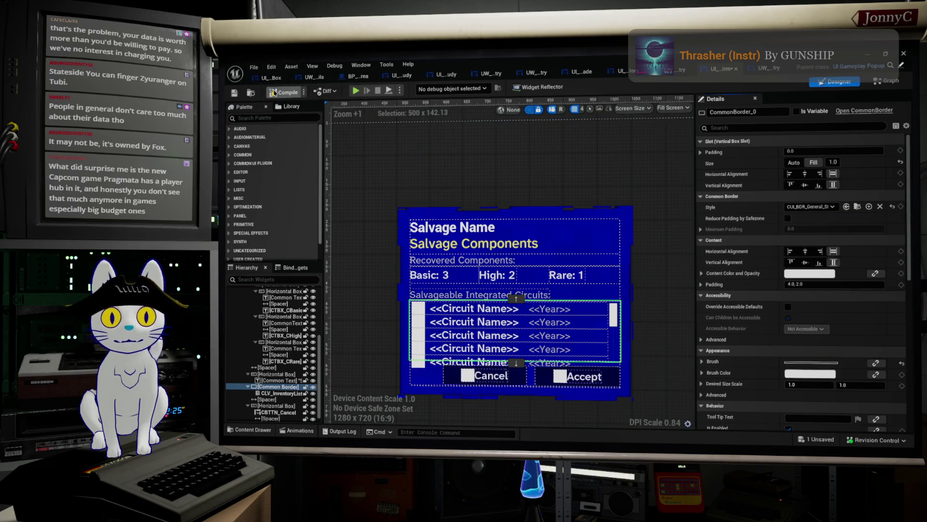
left_click(234, 94)
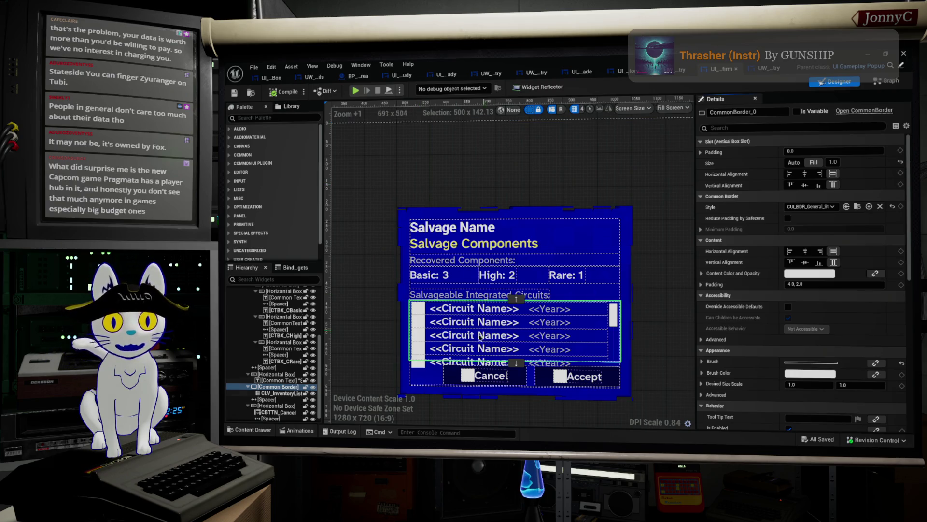
left_click(461, 351)
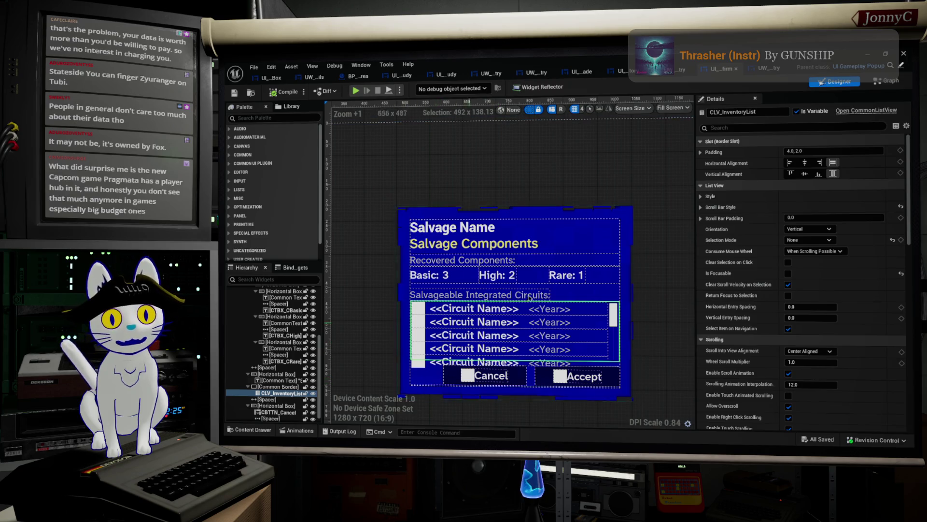
scroll(278, 378, "down", 1)
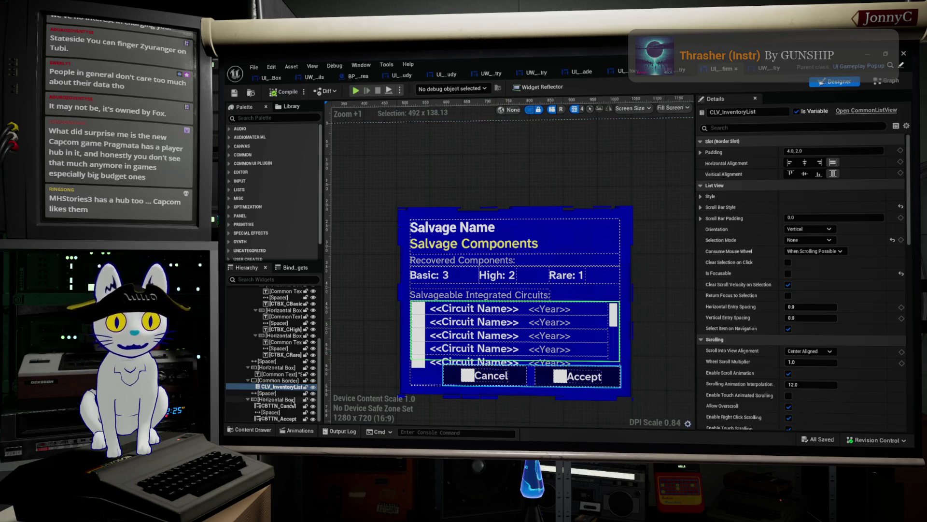
scroll(886, 357, "down", 1)
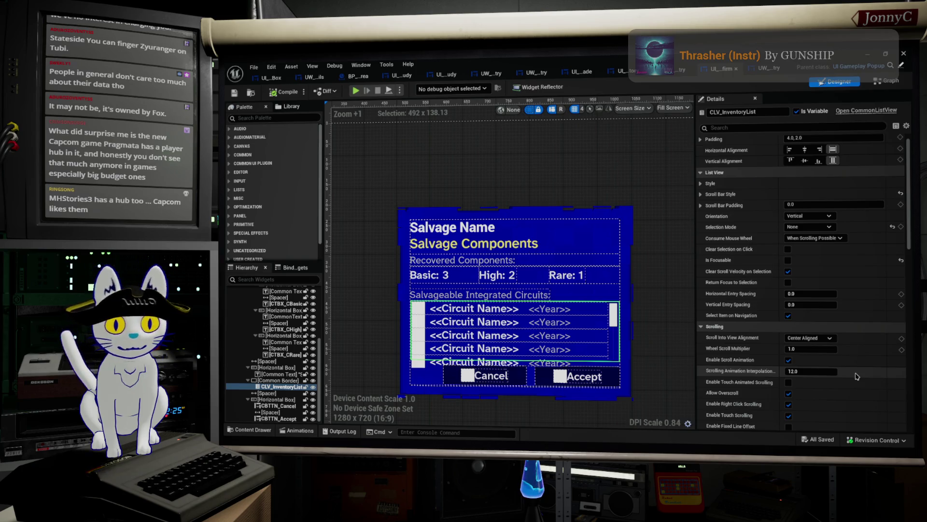
scroll(826, 333, "down", 5)
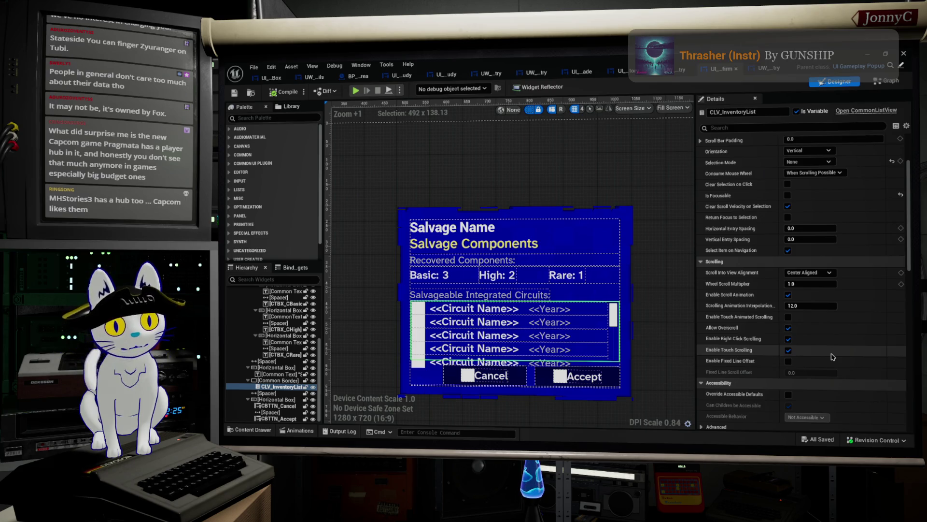
scroll(832, 356, "down", 2)
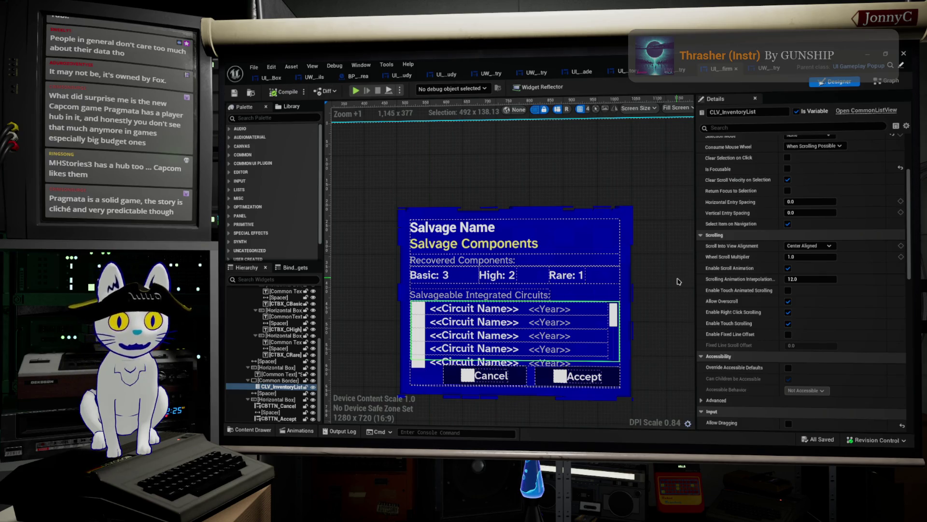
Set the list's Clipping to Clip To Bounds - Always (Advanced), then select UI_SalvageInventory's inventory list.
scroll(805, 322, "down", 3)
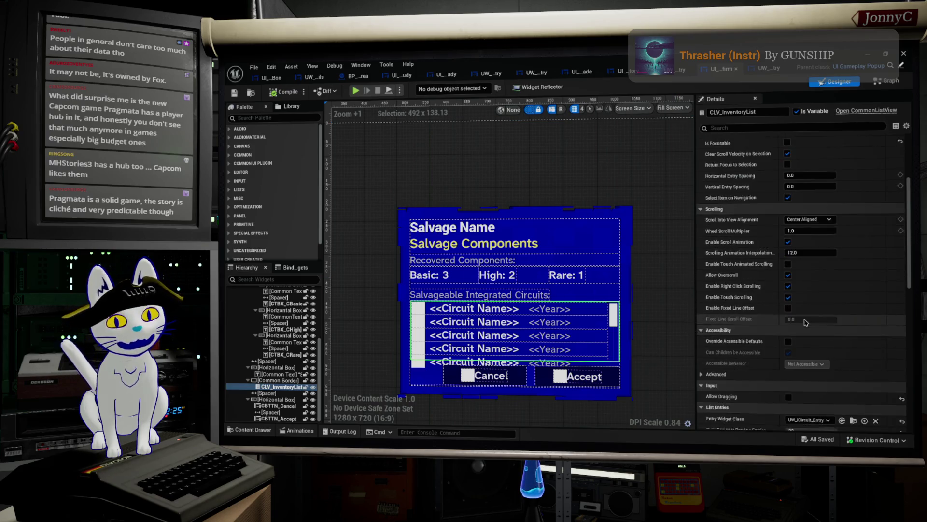
scroll(776, 336, "down", 3)
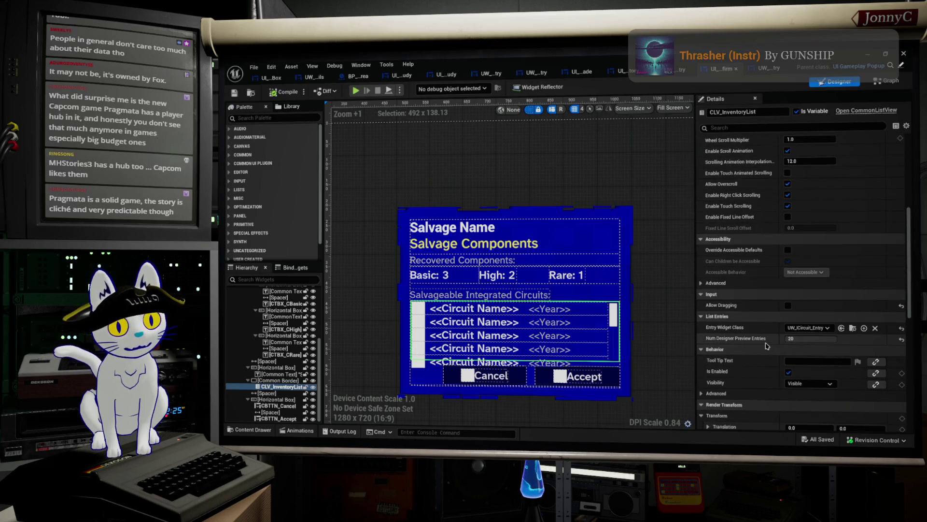
scroll(766, 346, "down", 2)
scroll(767, 346, "down", 5)
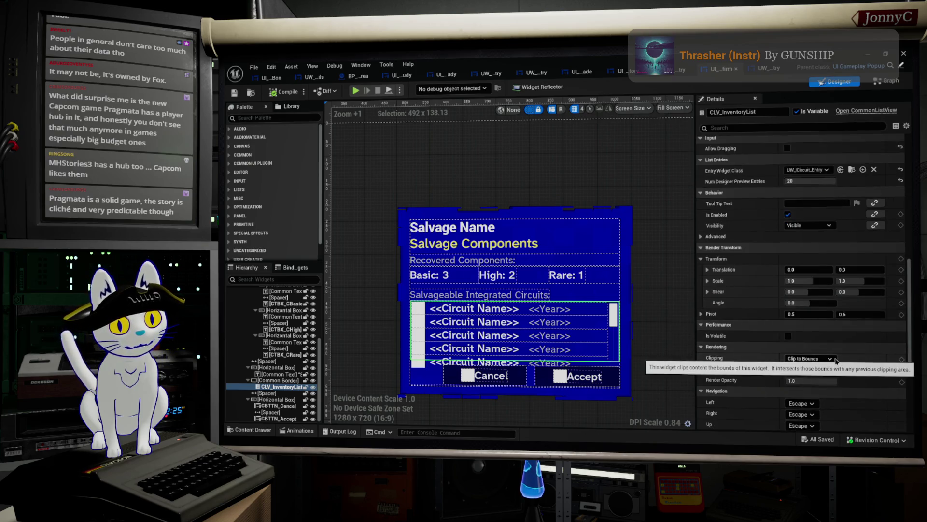
left_click(834, 359)
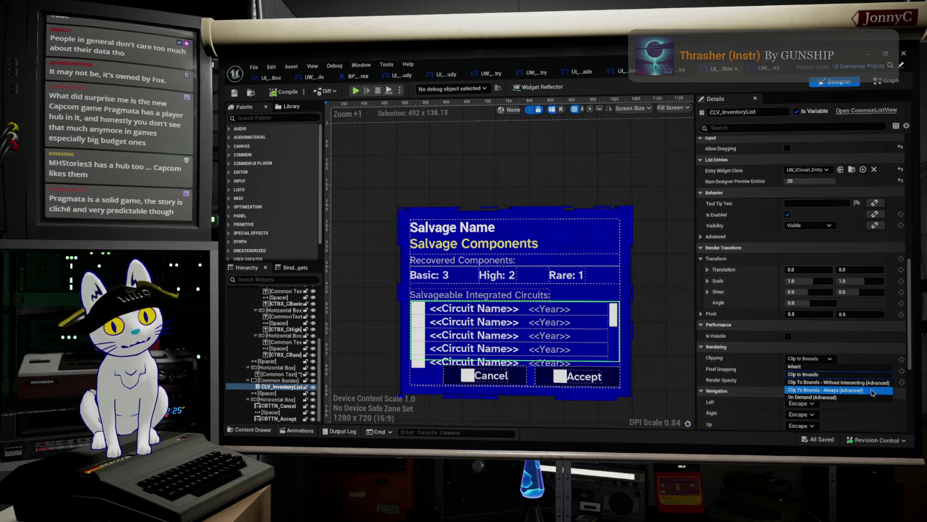
left_click(869, 391)
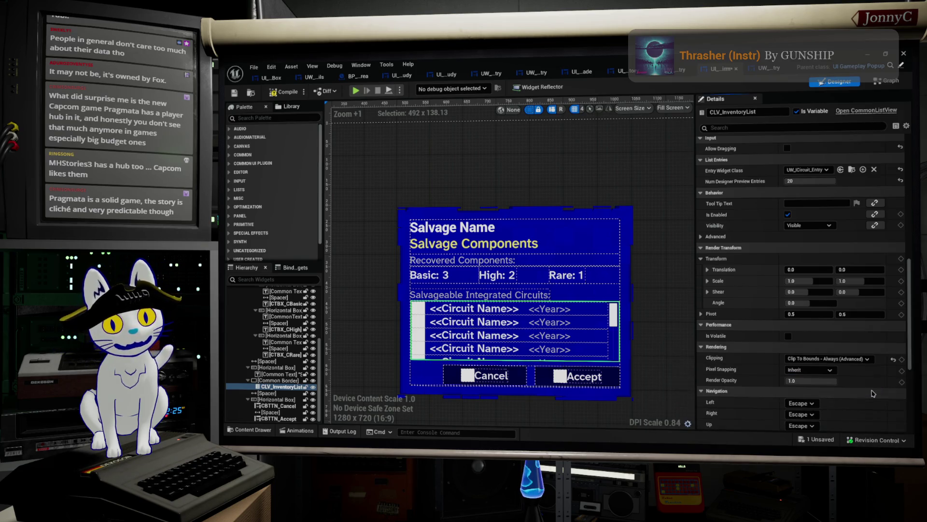
left_click(850, 359)
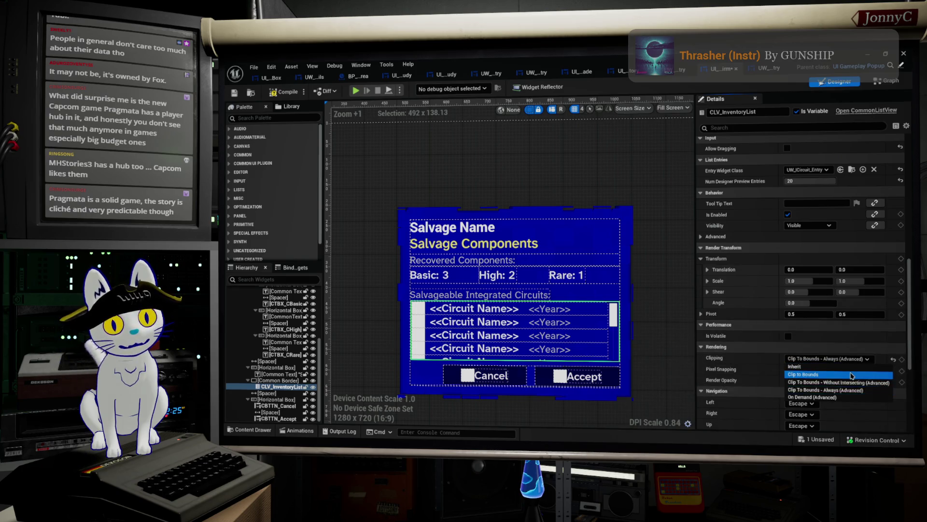
left_click(852, 374)
left_click(829, 359)
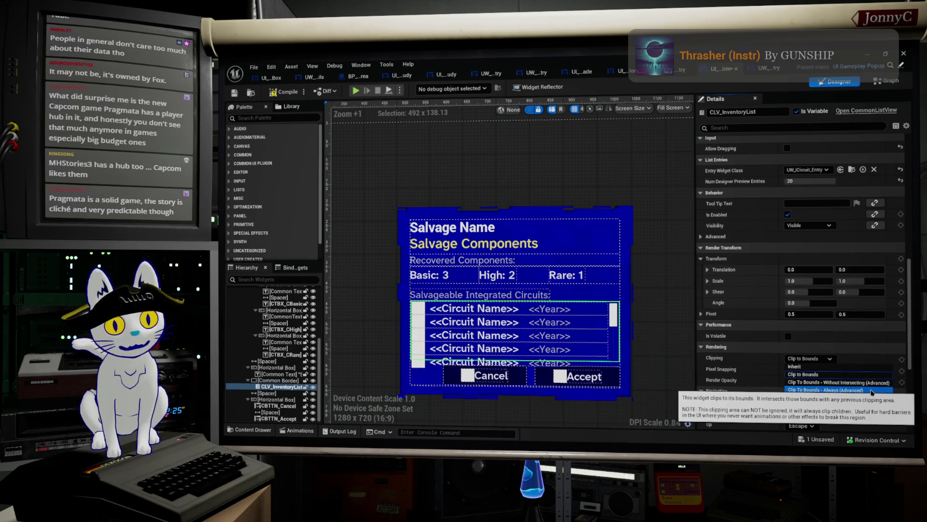
left_click(872, 392)
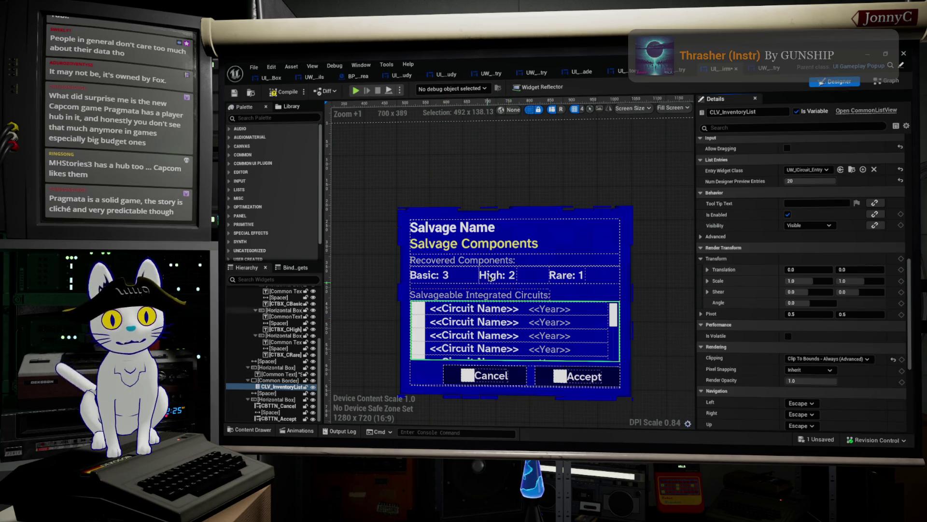
left_click(623, 71)
left_click(549, 288)
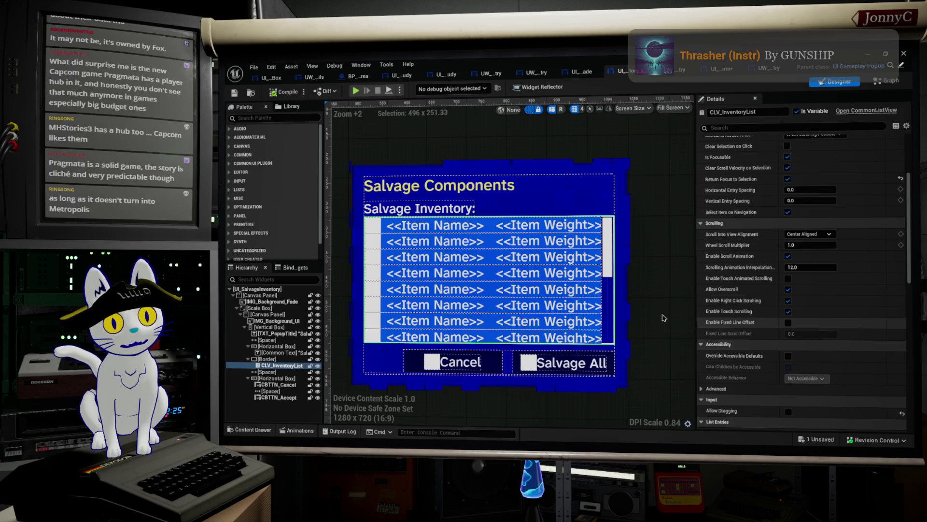
Select the border around the inventory list and check its clipping mode options.
left_click(273, 365)
left_click(267, 359)
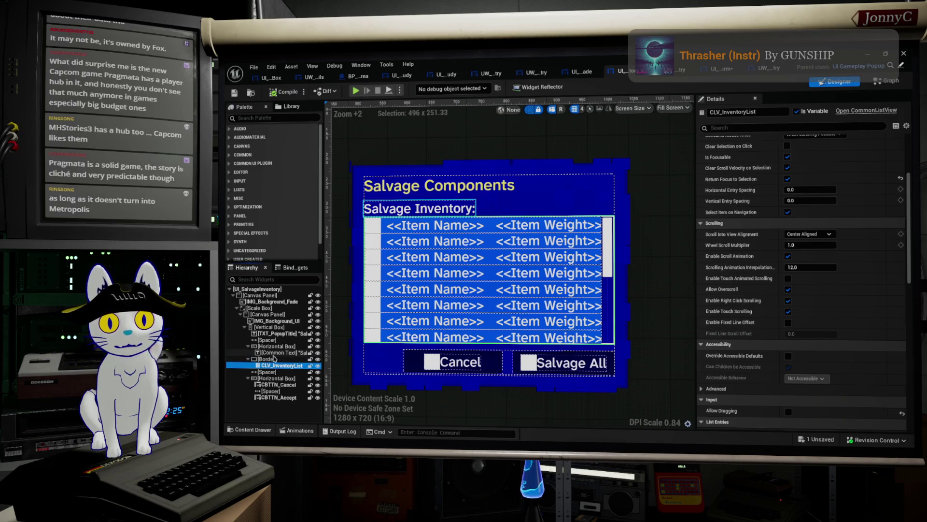
scroll(739, 279, "down", 5)
scroll(741, 282, "down", 3)
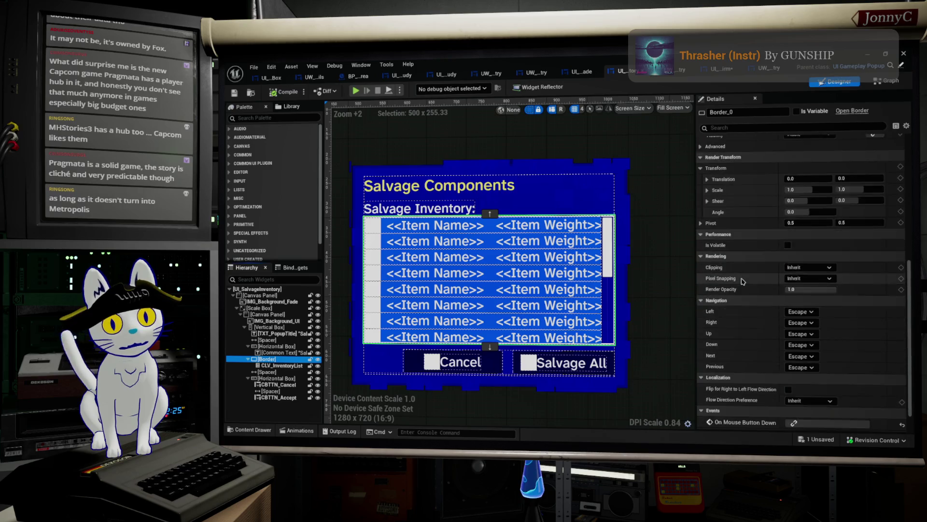
scroll(783, 296, "up", 2)
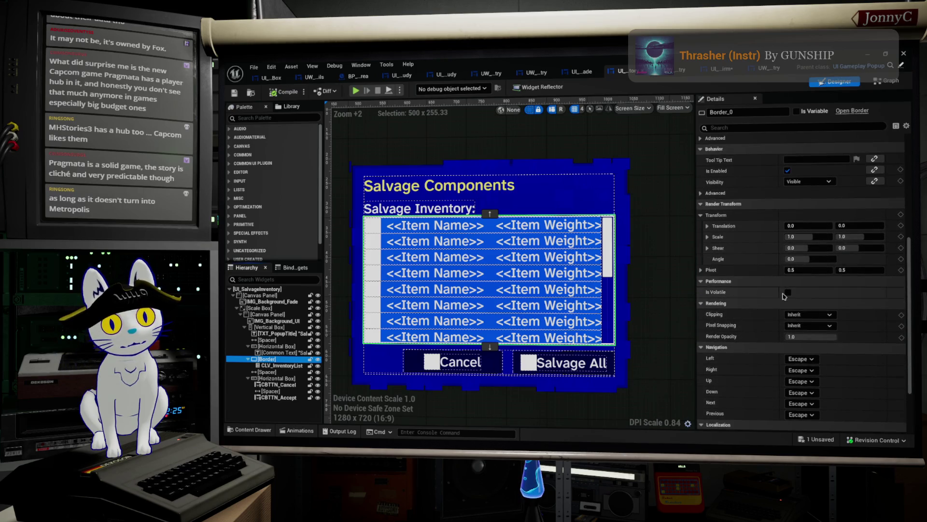
left_click(810, 317)
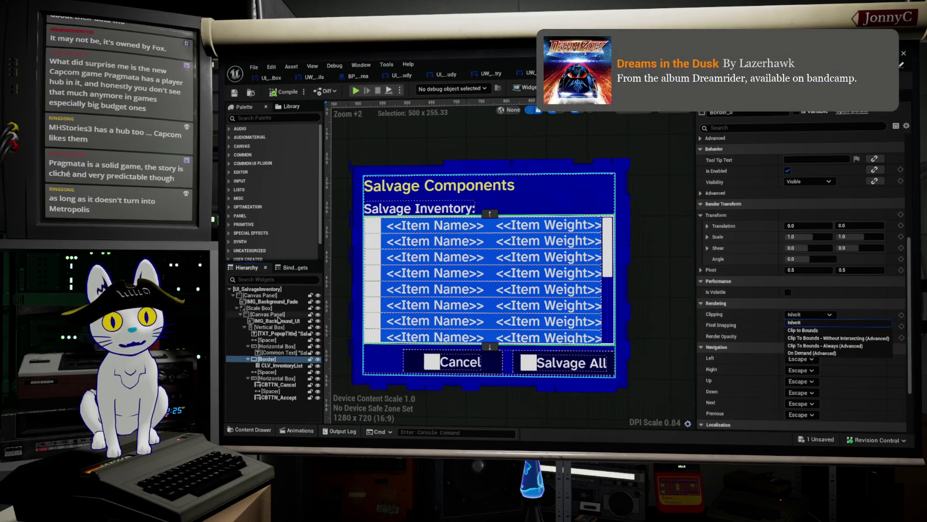
Select the root, canvas panel and scale box, briefly viewing the circuit entry widget.
left_click(275, 290)
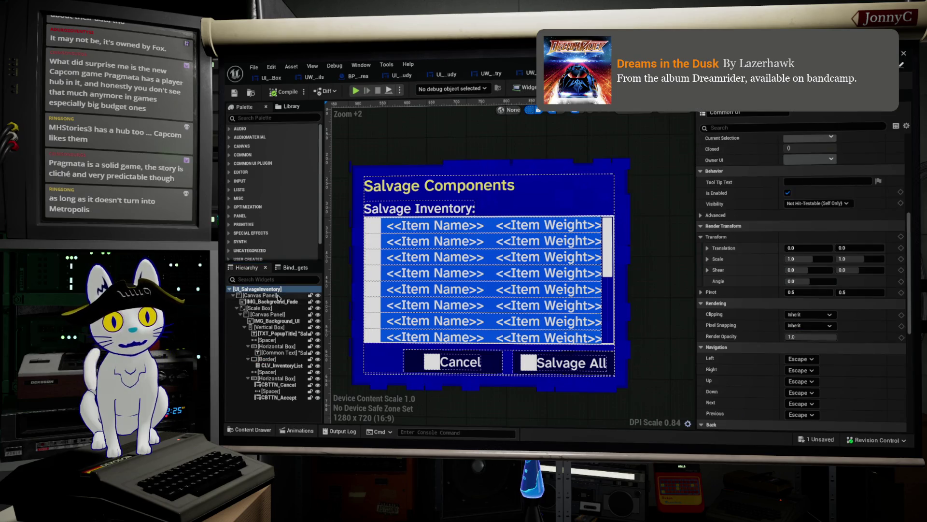
left_click(277, 295)
left_click(278, 308)
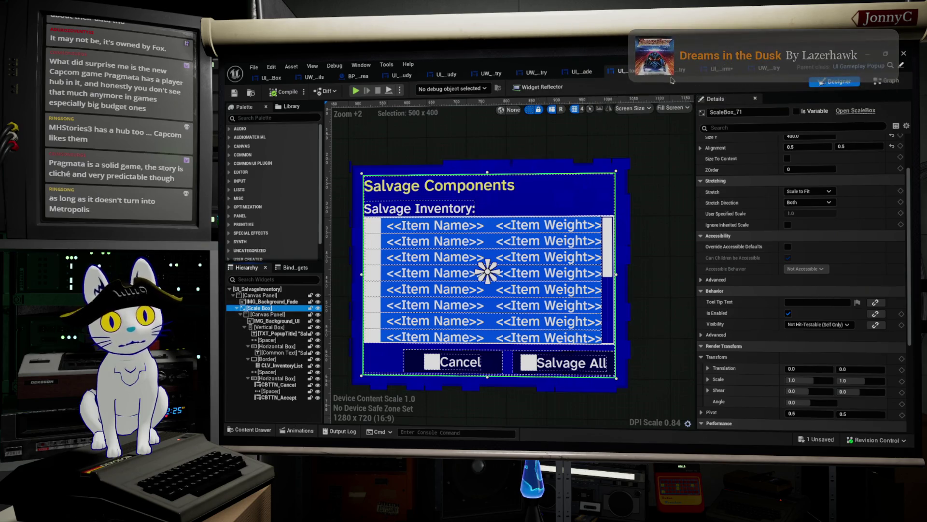
left_click(752, 70)
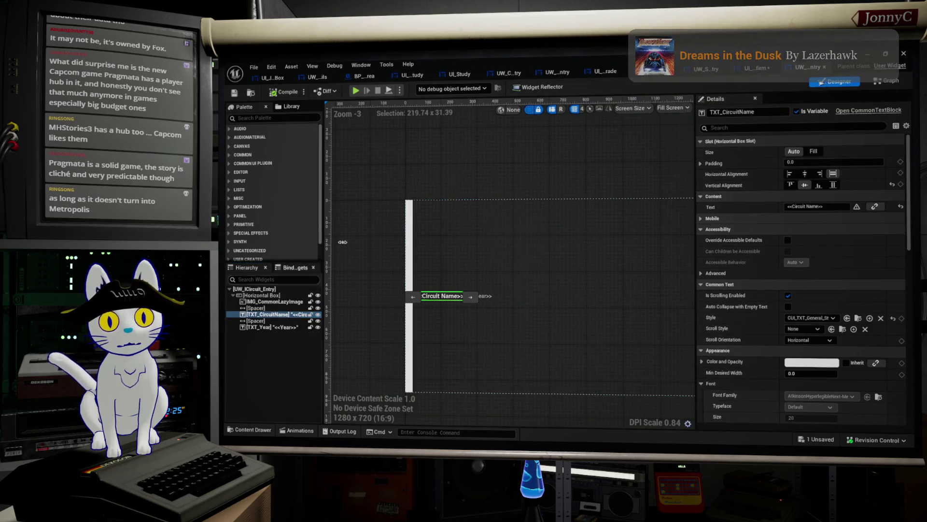
left_click(756, 68)
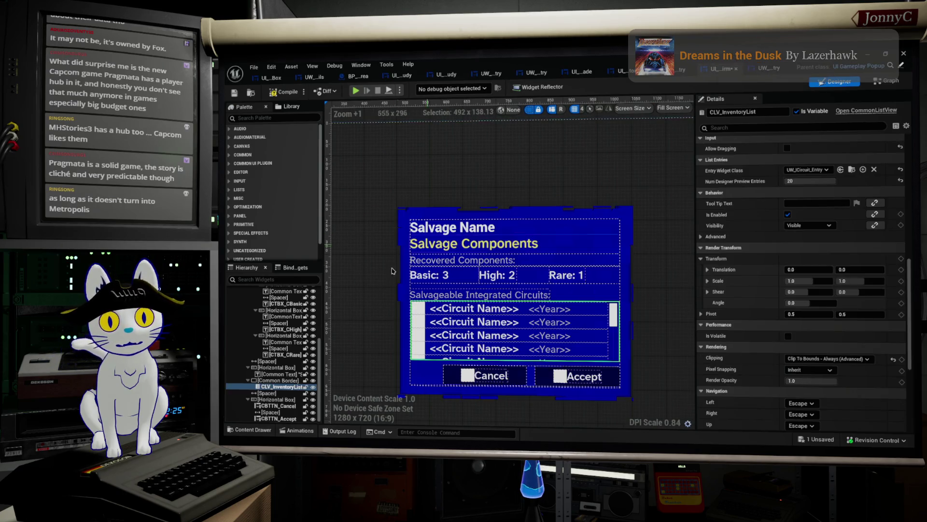
scroll(272, 341, "up", 2)
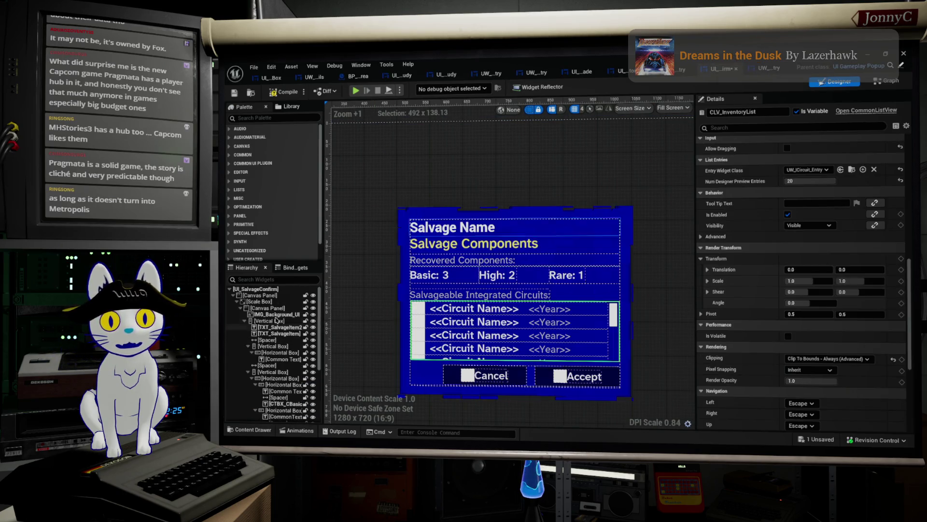
left_click(245, 321)
left_click(245, 321)
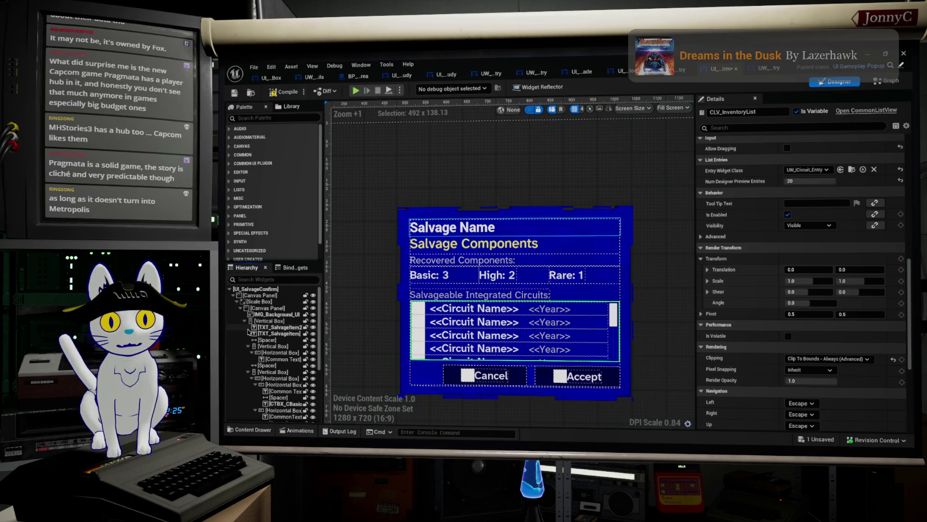
Inspect the scale box, inner canvas panel and vertical box, then compile with Ctrl+S.
left_click(248, 359)
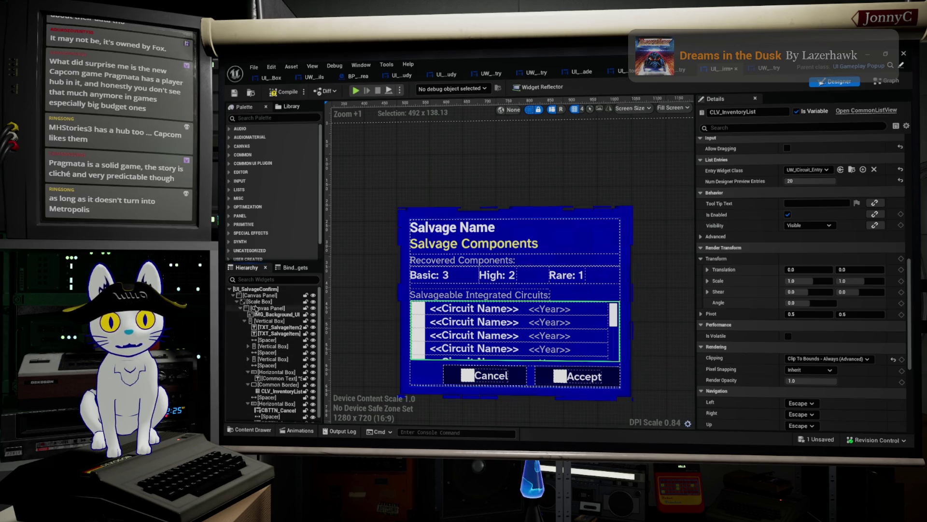
left_click(256, 295)
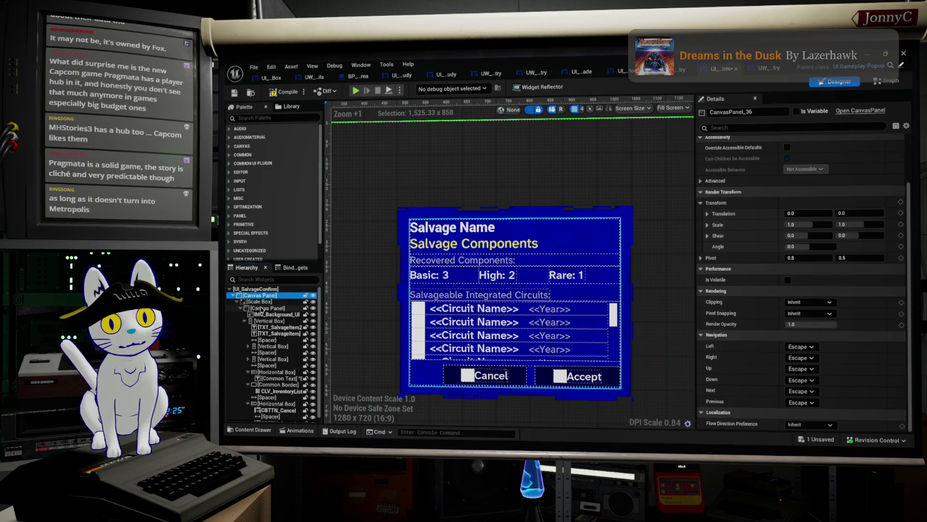
left_click(259, 302)
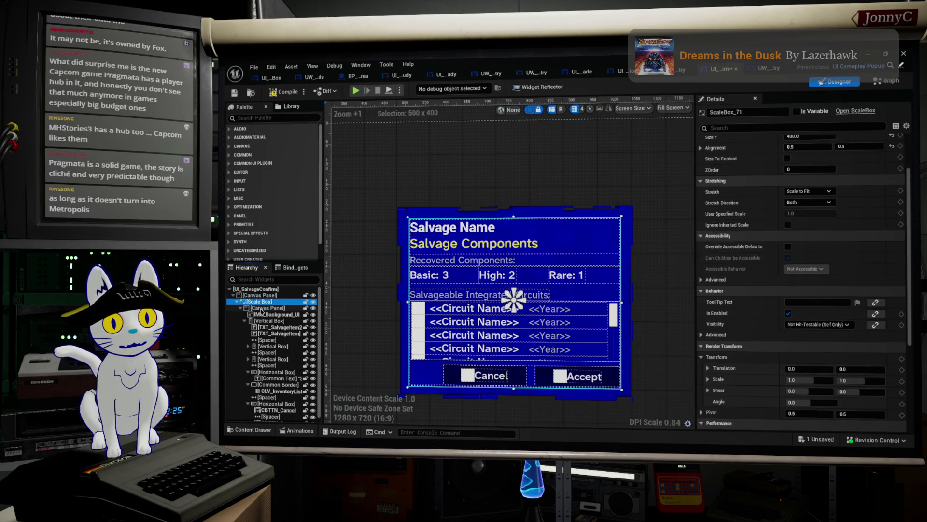
left_click(261, 309)
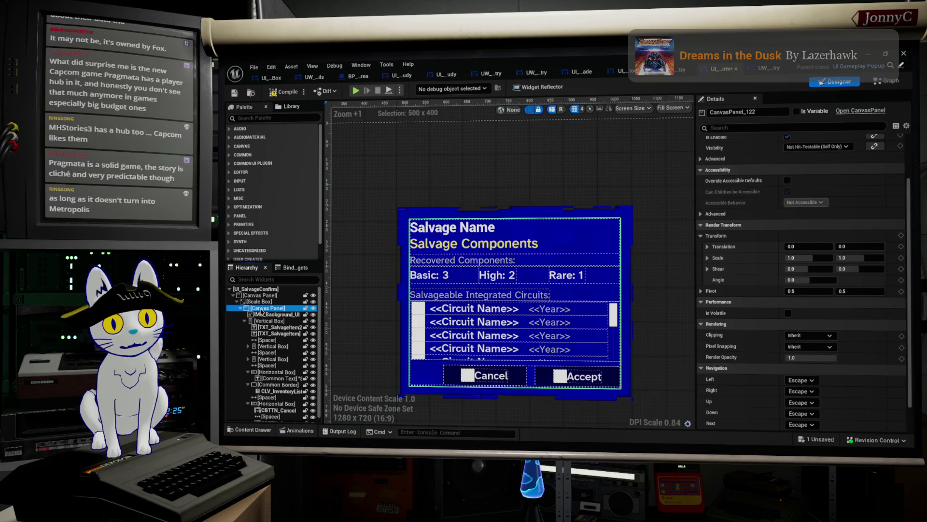
left_click(263, 321)
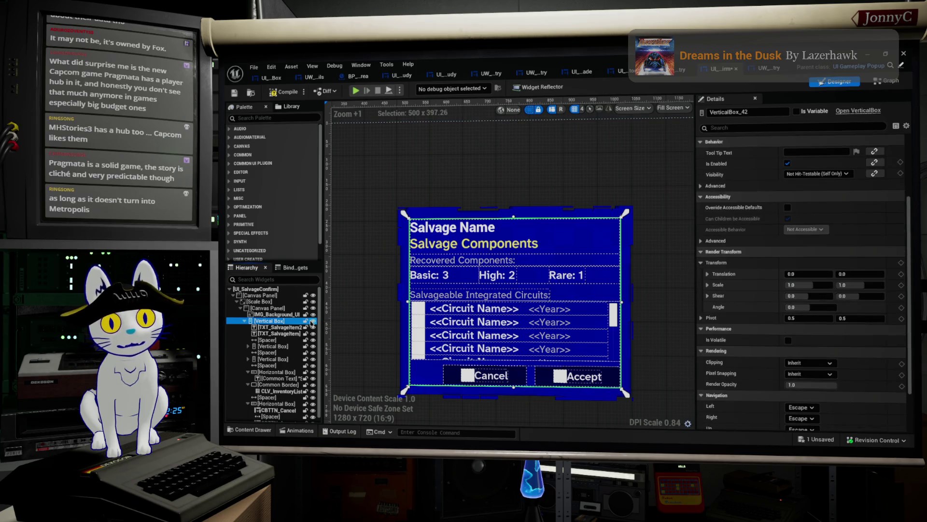
scroll(312, 322, "down", 1)
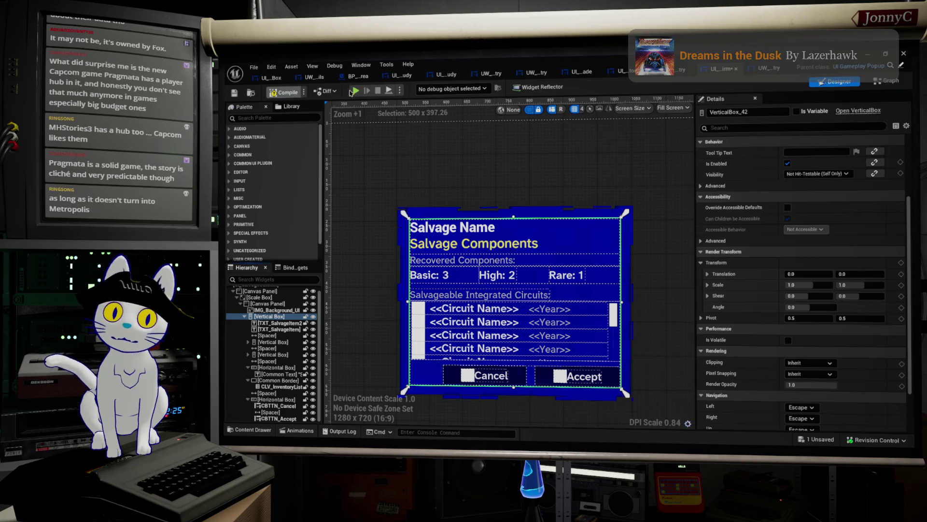
key("ctrl+s")
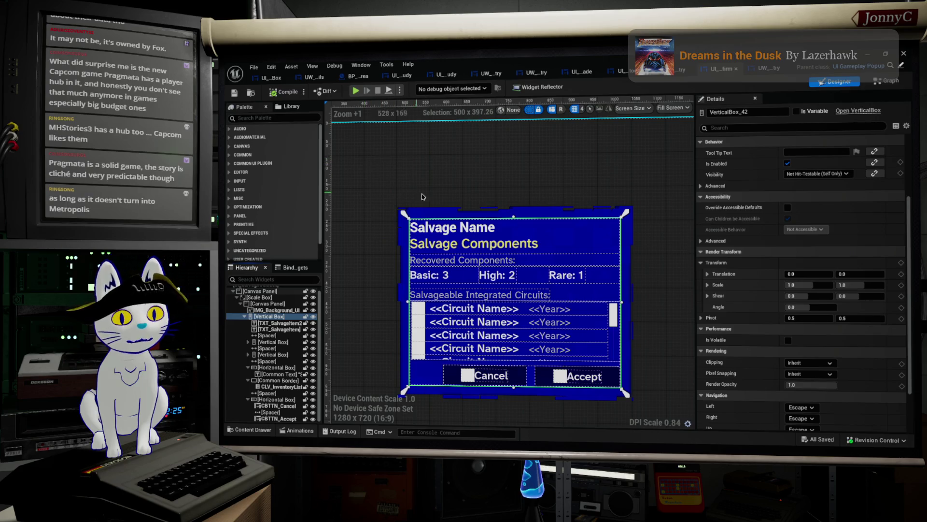
Set CLV_InventoryList clipping to Clip To Bounds - Always, save the widget, and minimize the editor.
left_click(458, 323)
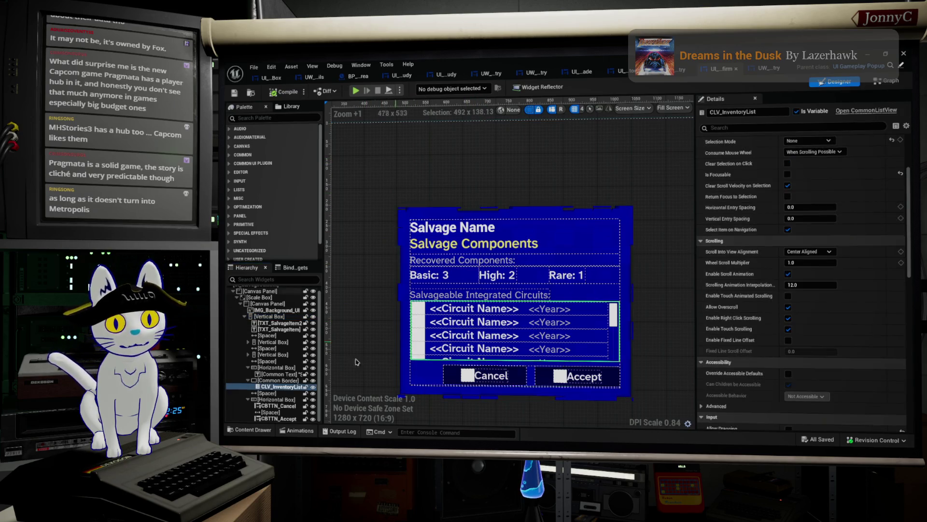
scroll(790, 319, "down", 5)
scroll(790, 319, "down", 5)
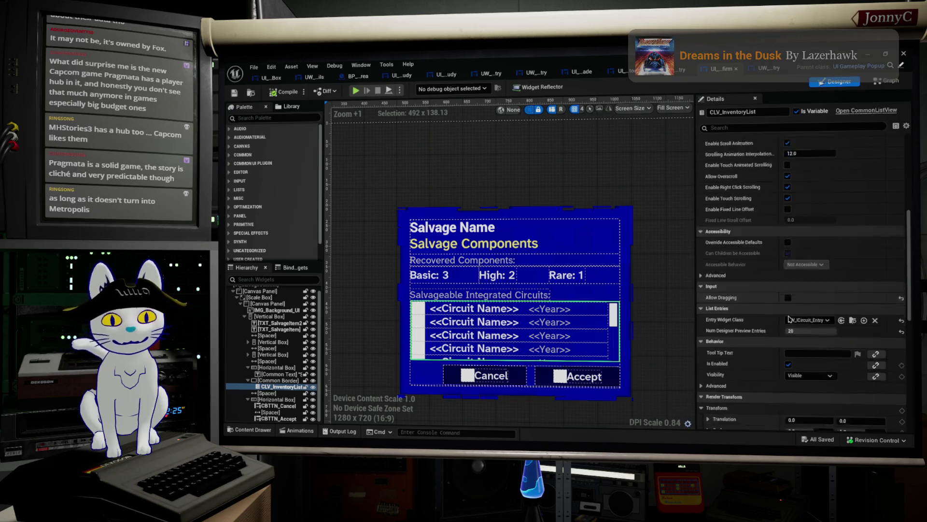
scroll(825, 328, "down", 5)
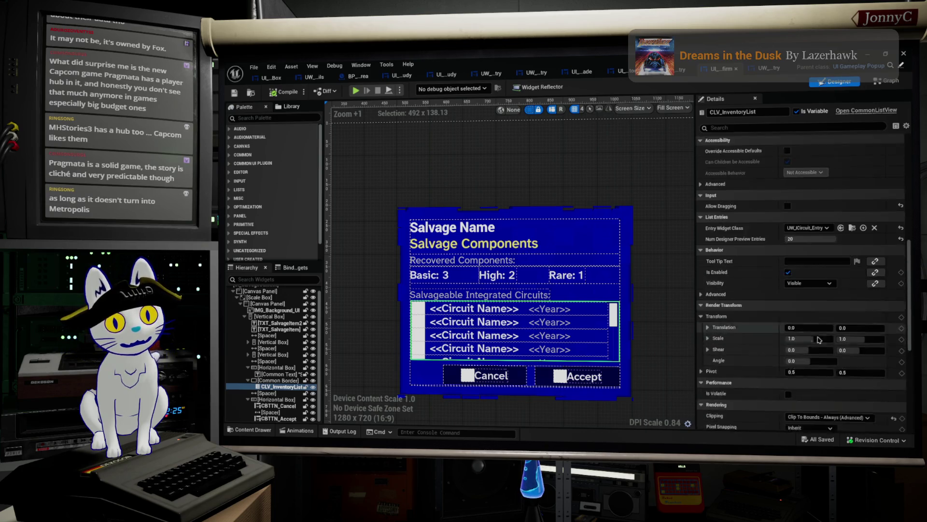
left_click(828, 350)
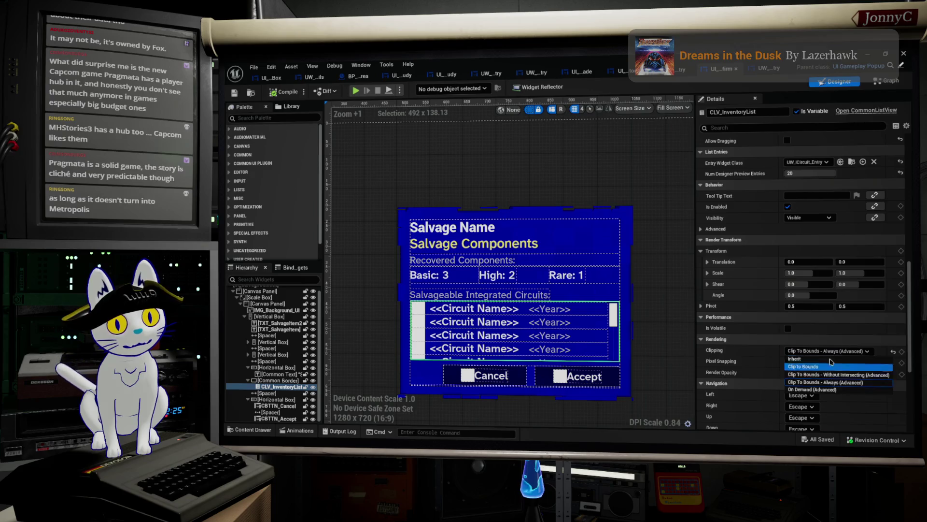
left_click(831, 360)
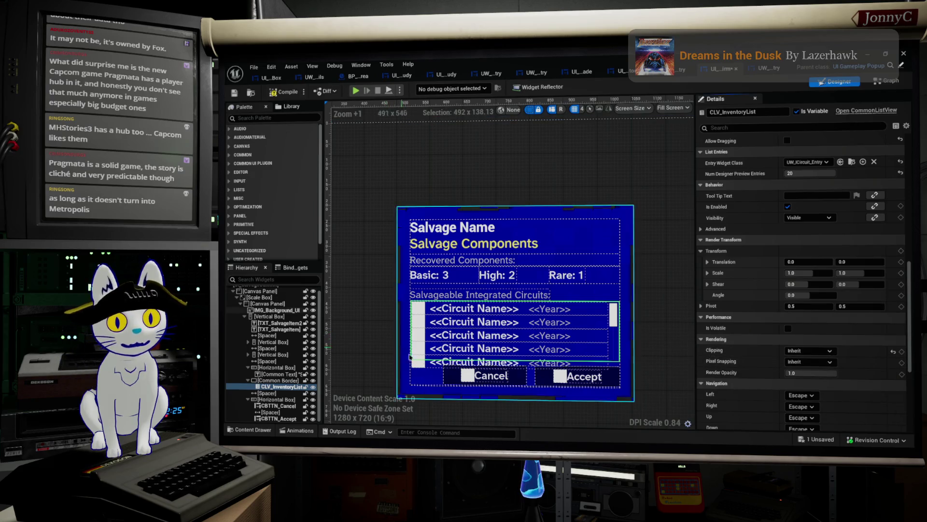
left_click(823, 348)
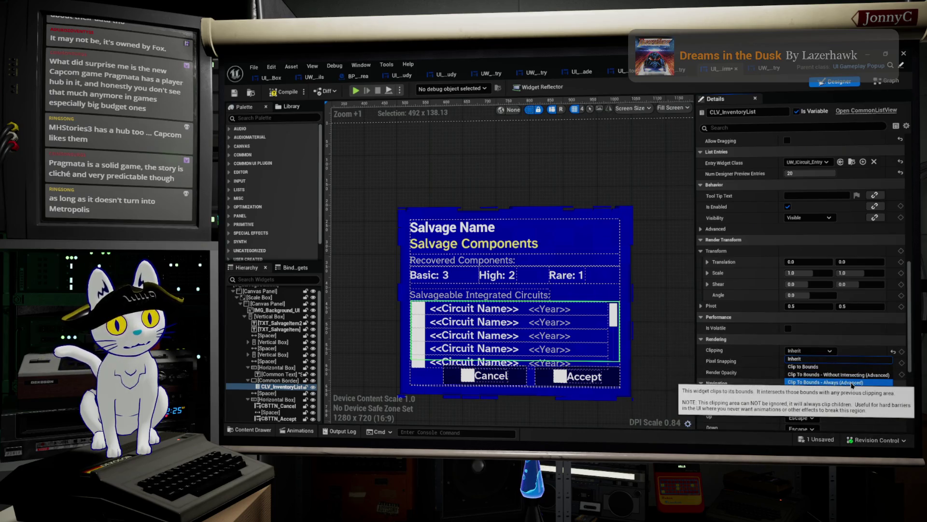
left_click(852, 382)
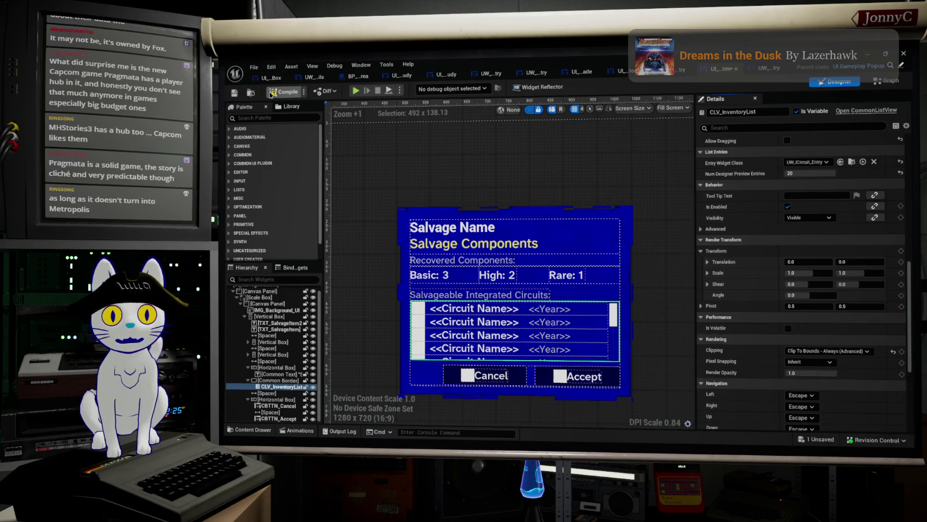
left_click(236, 93)
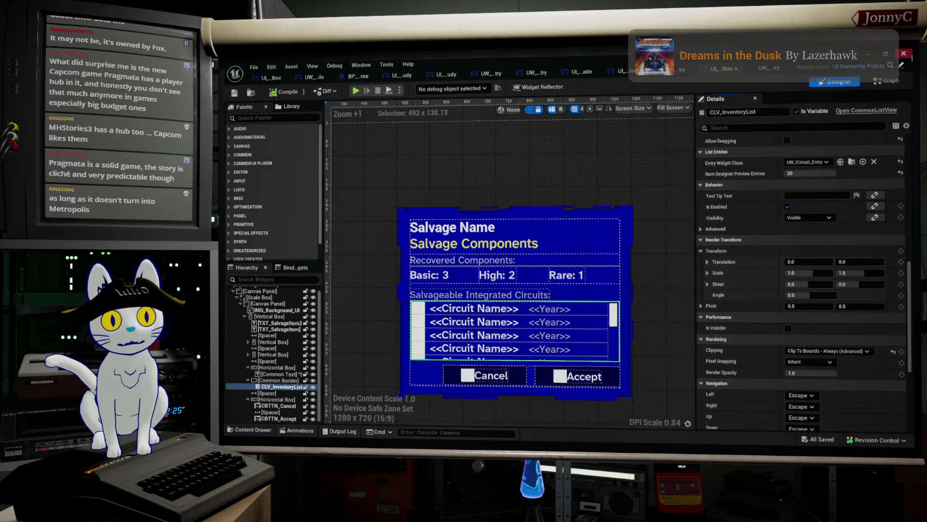
left_click(875, 54)
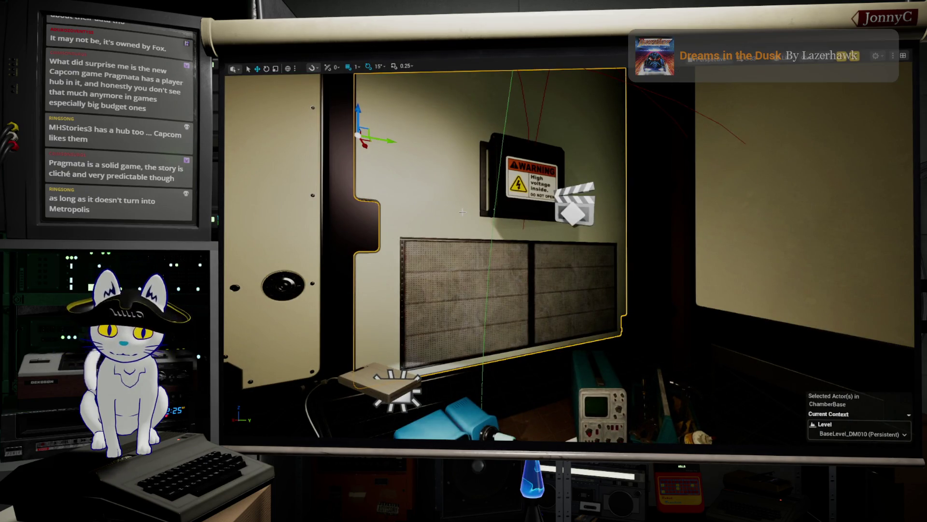
Play in editor, choose Salvage in the Facility Exploration dialog, then switch to the browser.
key("alt+p")
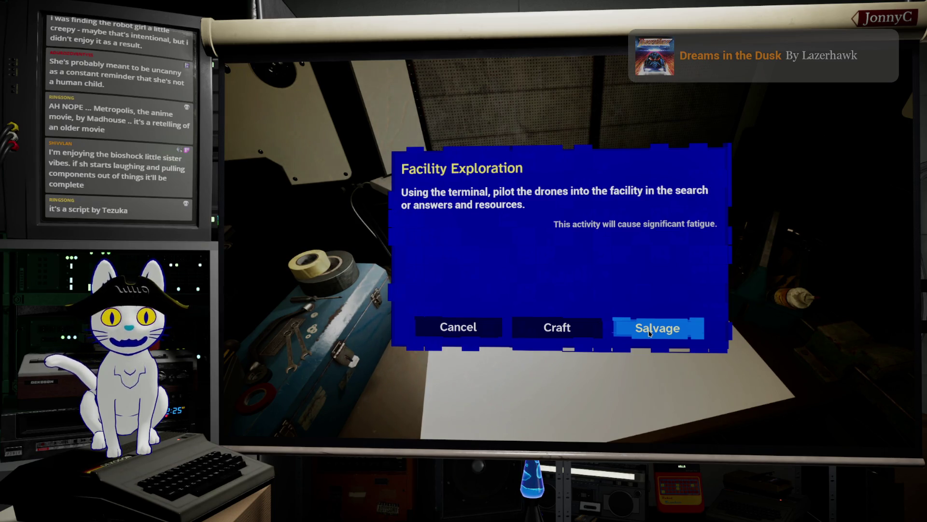
left_click(650, 333)
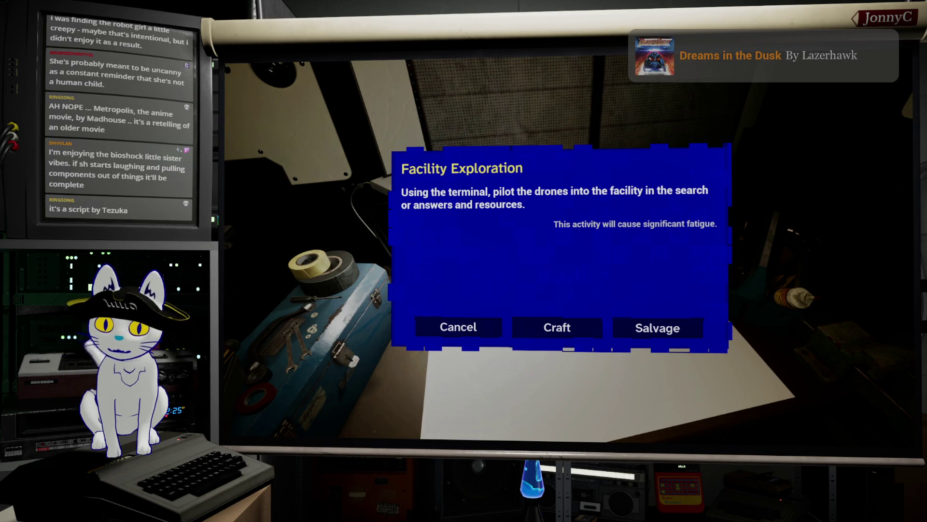
key("alt+Tab")
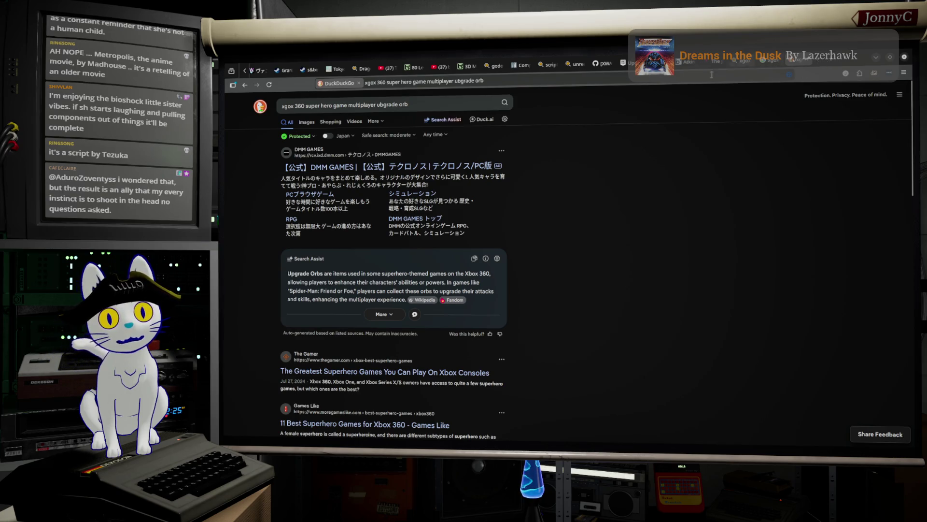
Replace the search query with 'metropolis anime' and run it.
left_click(415, 107)
key("ctrl+a")
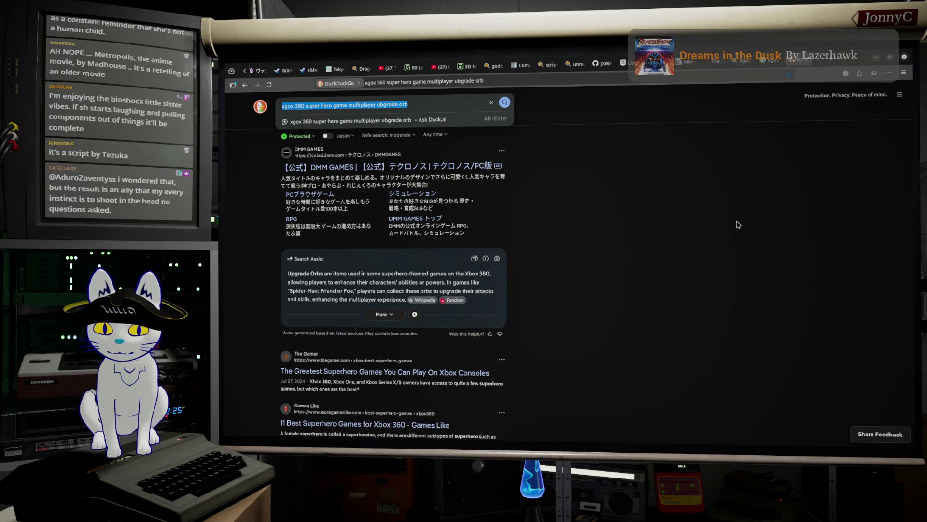
type("Metropoi")
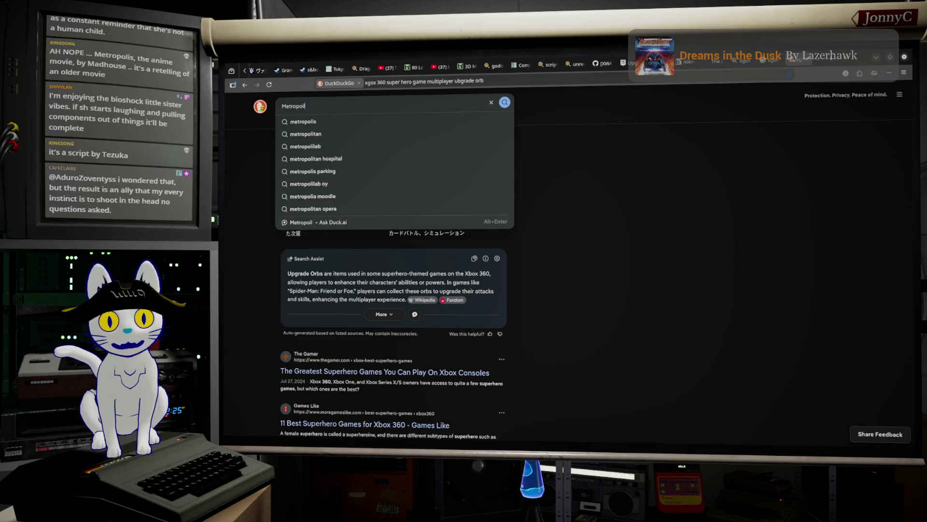
key("Down")
type("anim")
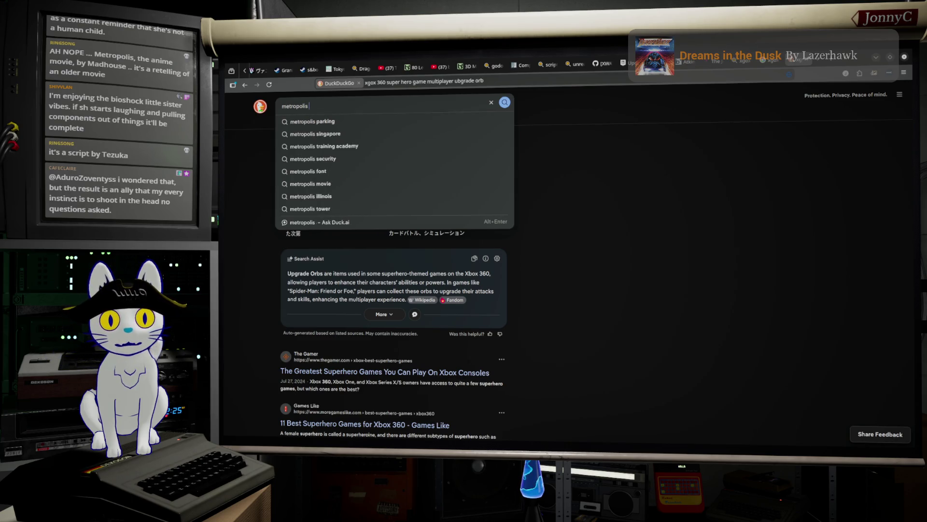
type("e")
key("Return")
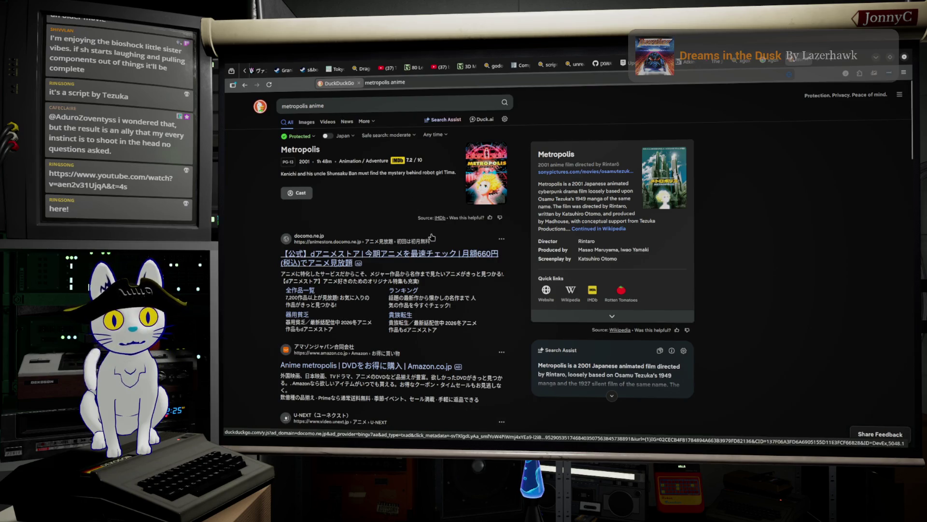
Browse the results and enlarge the third Metropolis image.
scroll(435, 203, "down", 3)
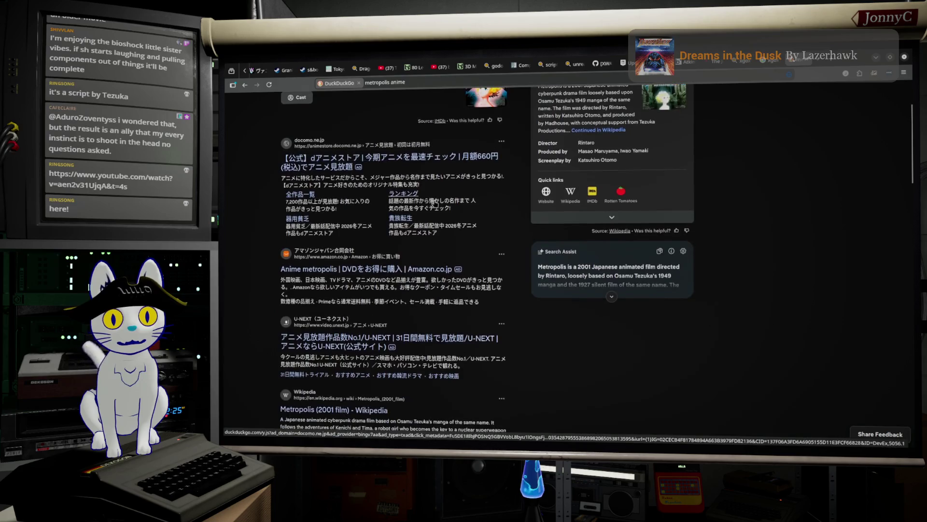
scroll(434, 204, "down", 1)
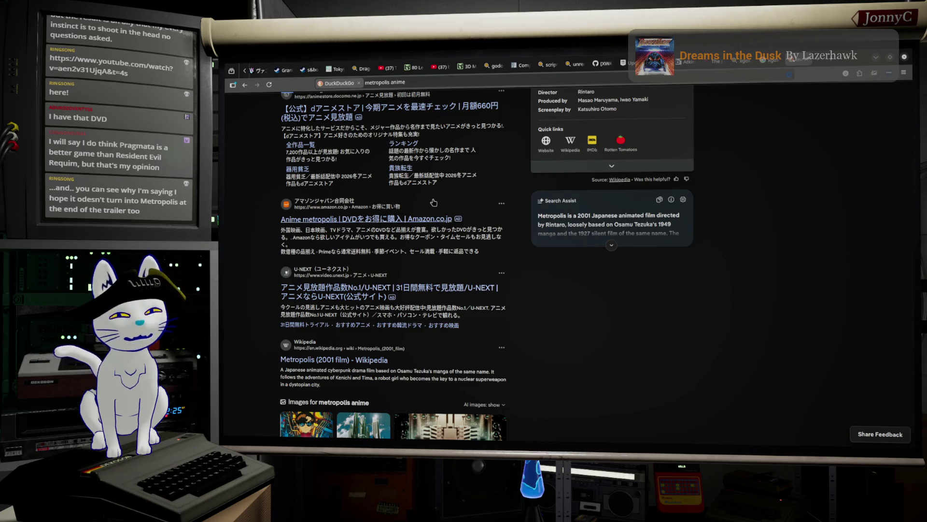
scroll(561, 247, "down", 6)
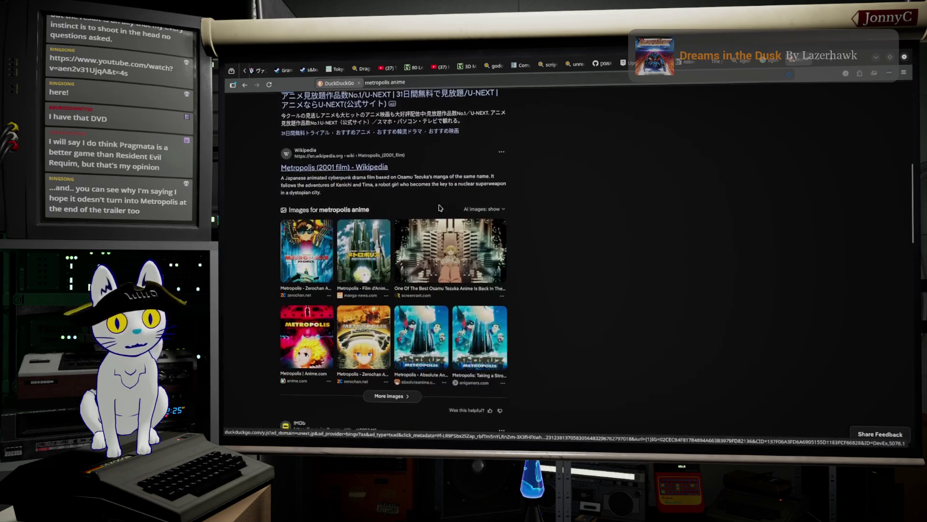
scroll(552, 244, "down", 1)
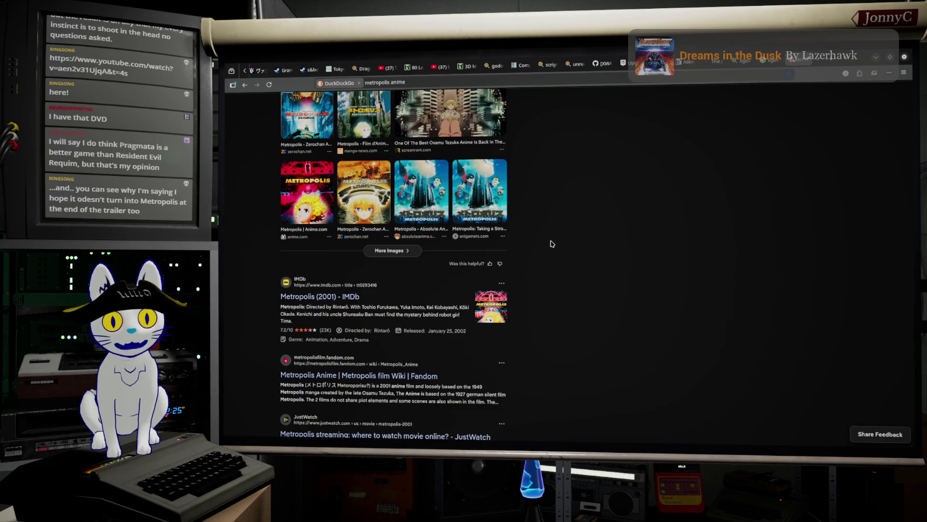
scroll(552, 244, "up", 3)
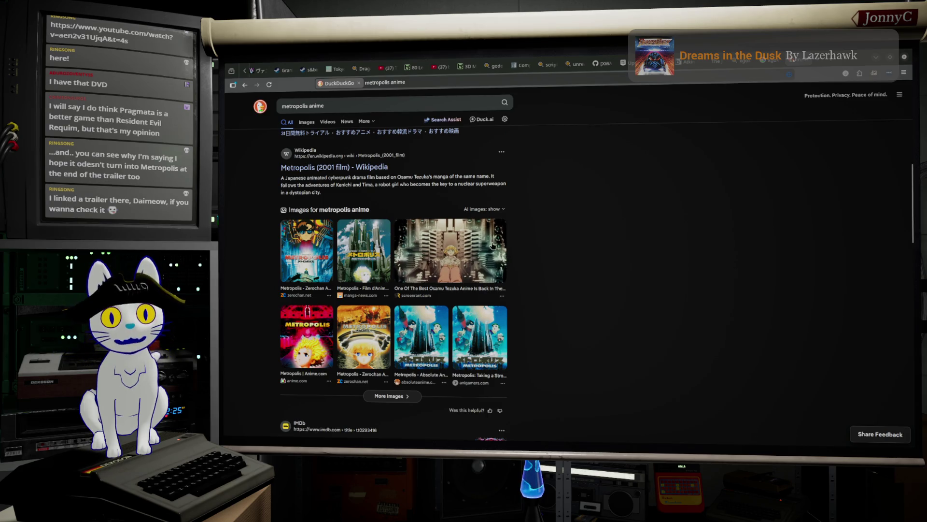
scroll(493, 246, "up", 1)
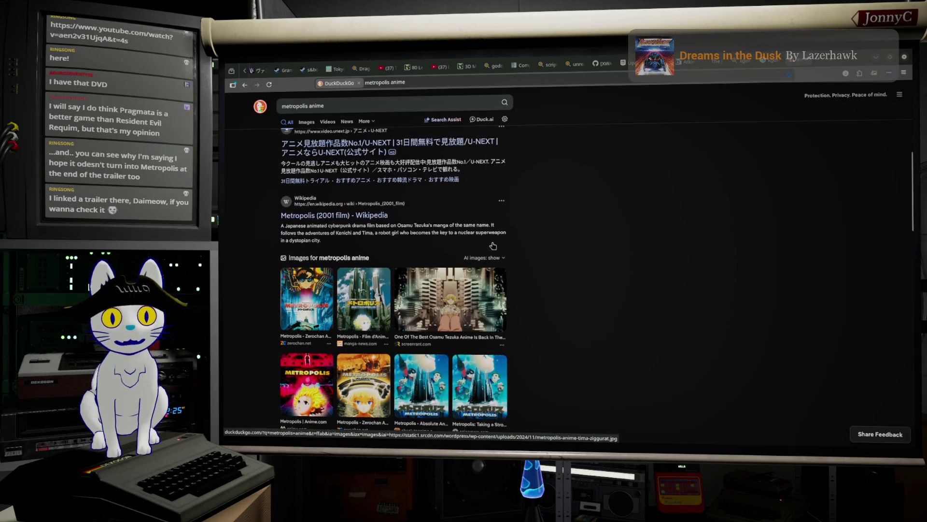
left_click(456, 305)
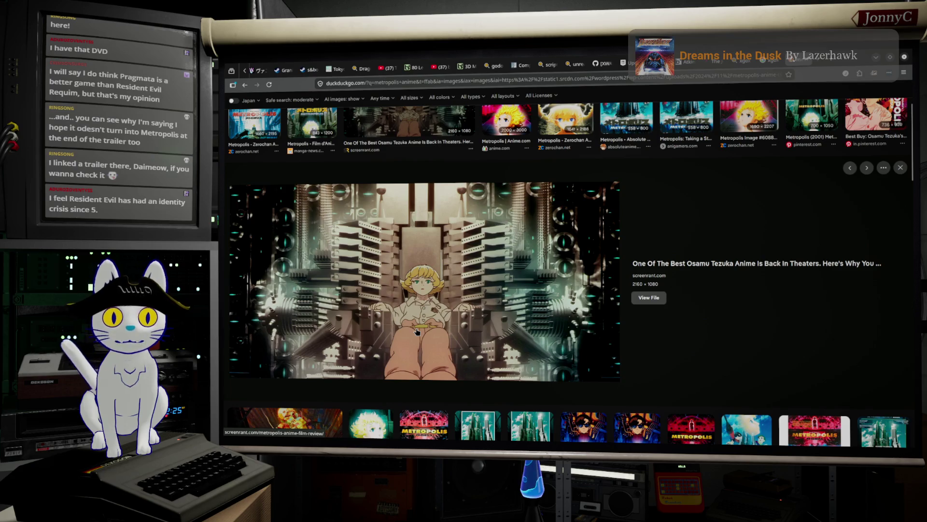
Replace the image search query with 'Pluto anime' and run it.
scroll(417, 331, "up", 2)
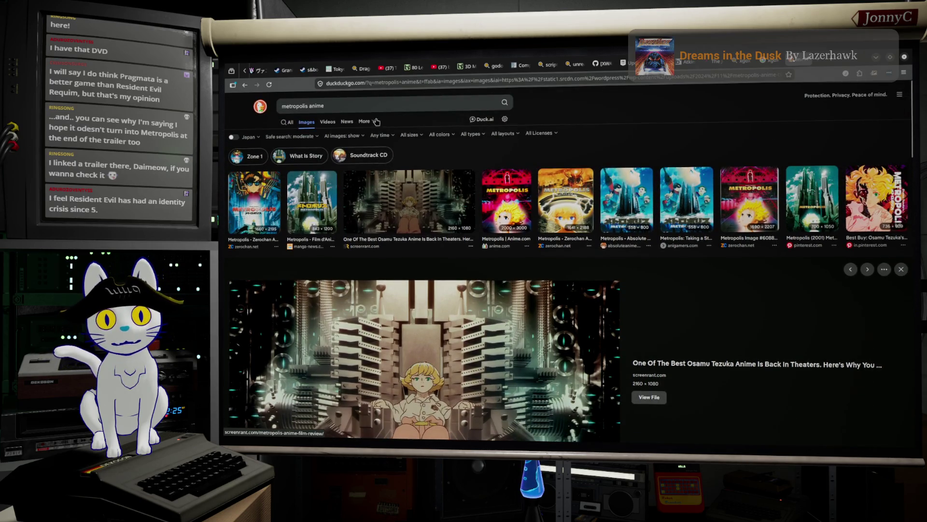
left_click(334, 104)
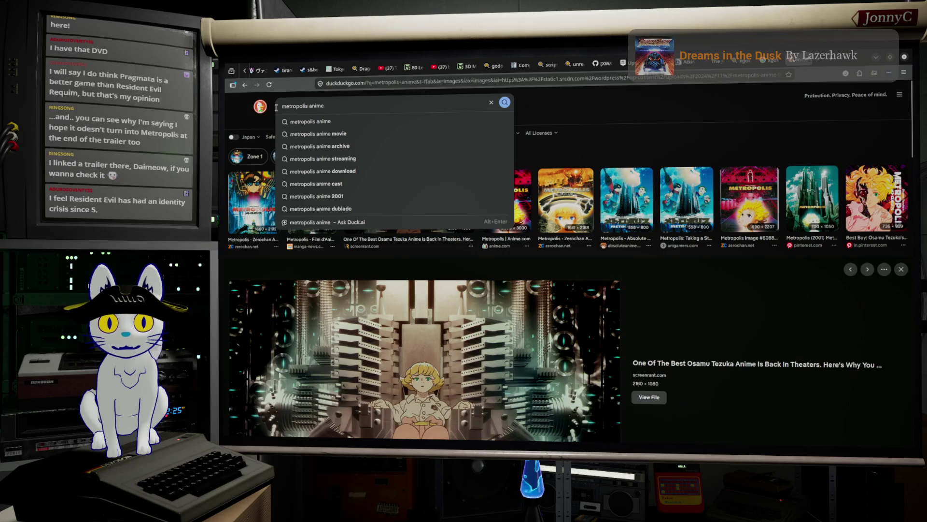
left_click_drag(281, 106, 332, 104)
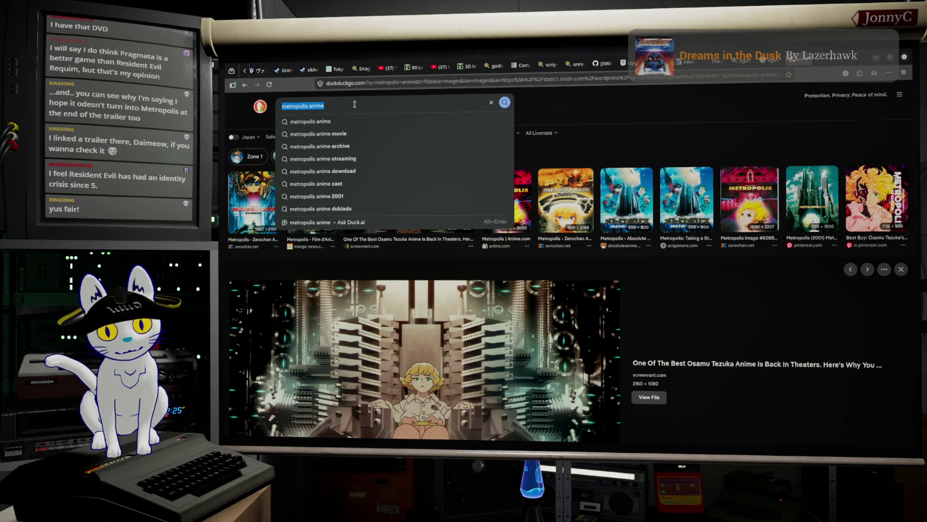
type("Pluto")
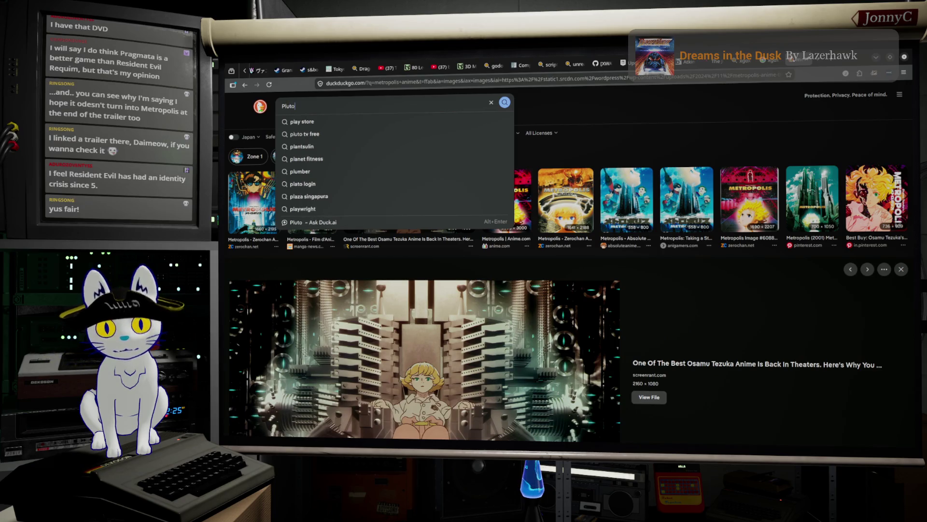
type(" anime")
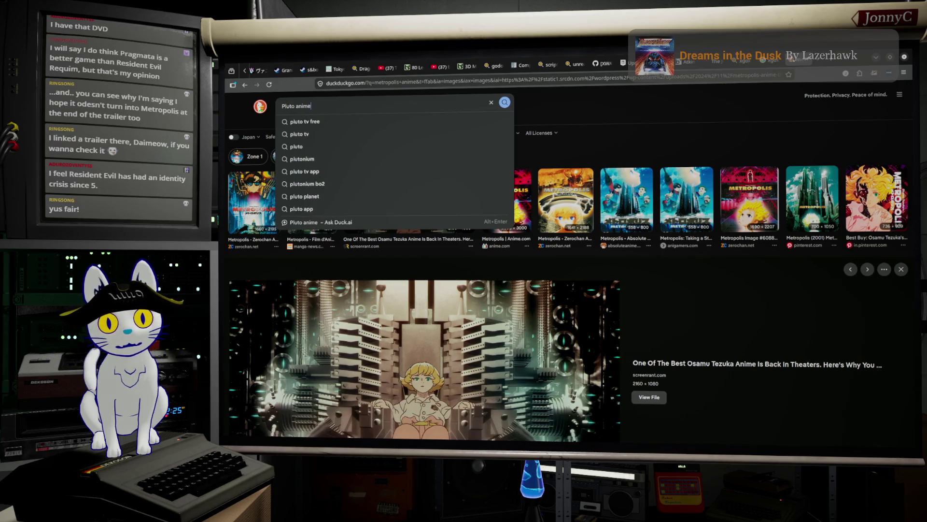
key("Return")
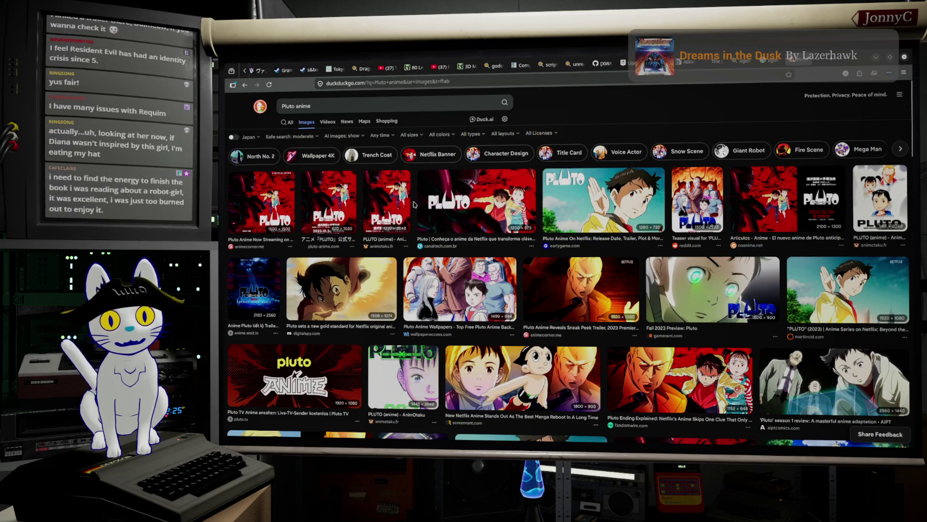
Preview the Pluto robot, the boy, the man aiming a gun, and the Netflix series images.
scroll(338, 305, "down", 3)
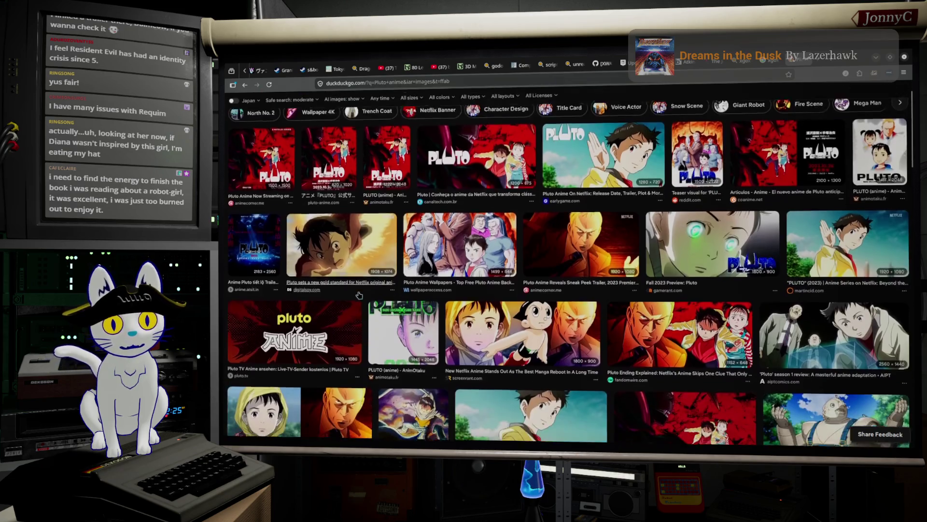
scroll(359, 295, "down", 2)
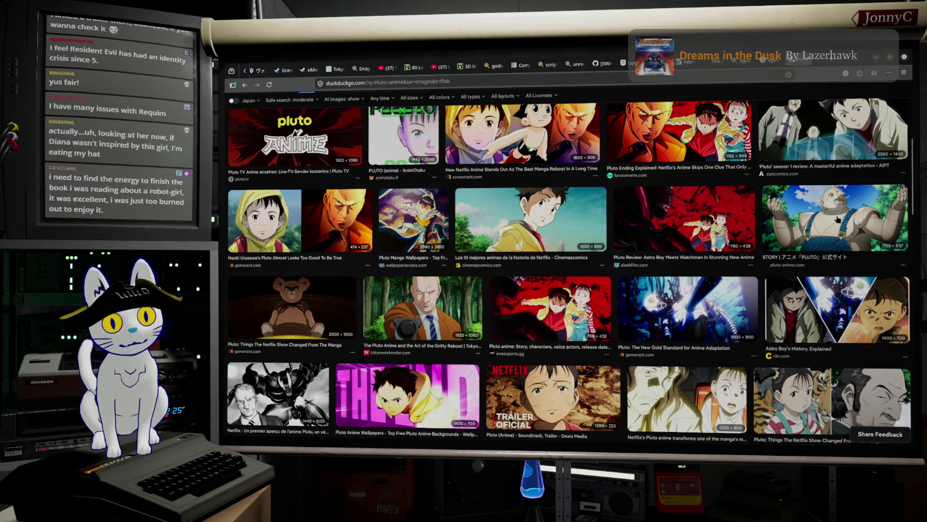
left_click(836, 219)
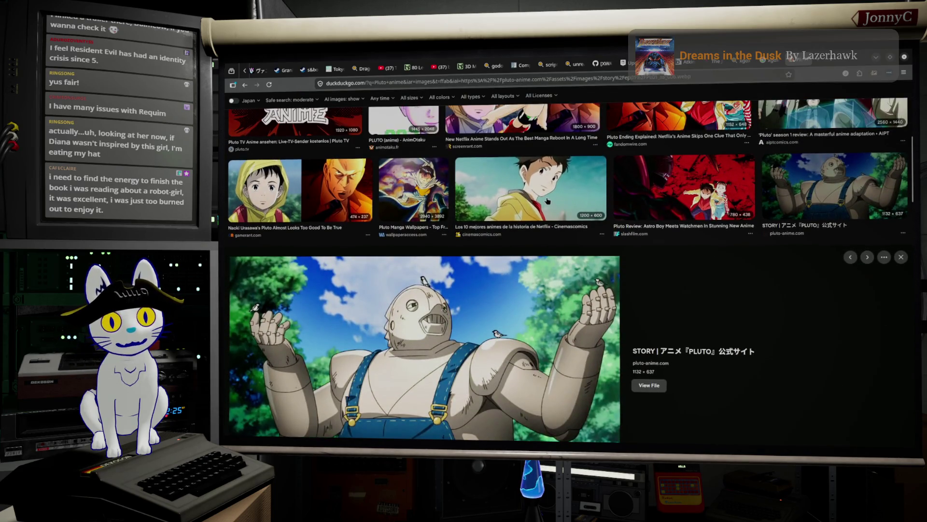
left_click(531, 188)
scroll(540, 232, "down", 5)
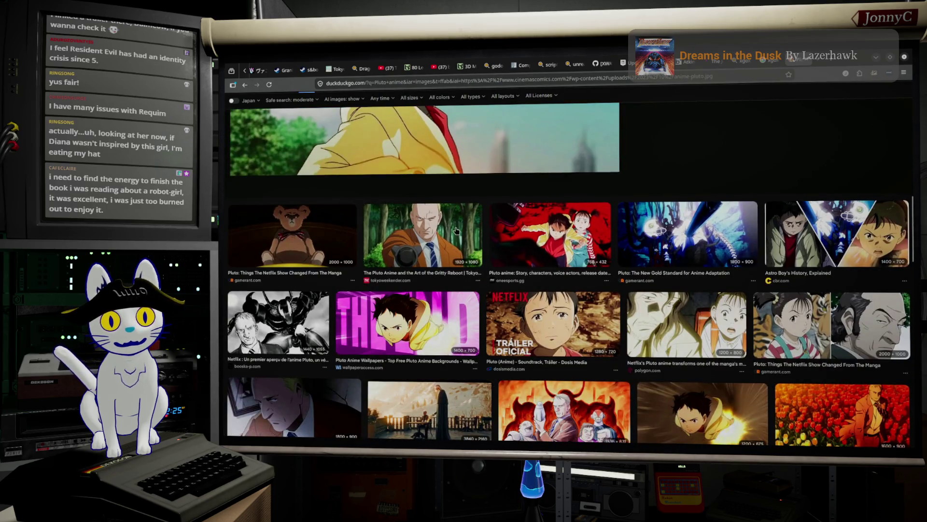
left_click(456, 231)
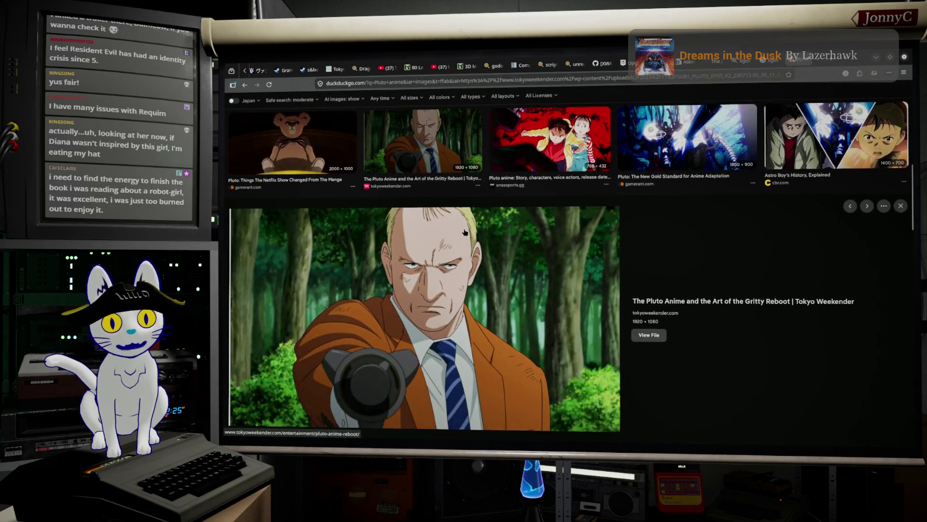
scroll(465, 232, "down", 10)
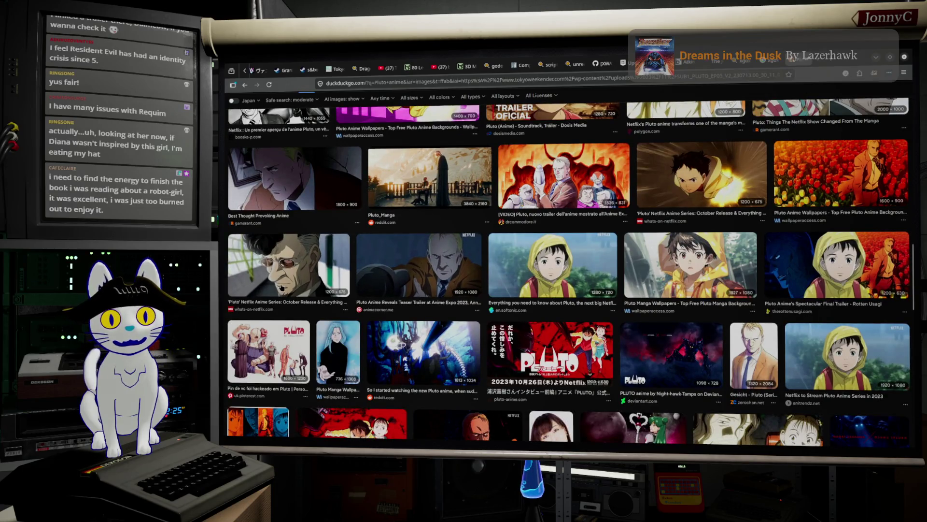
left_click(283, 288)
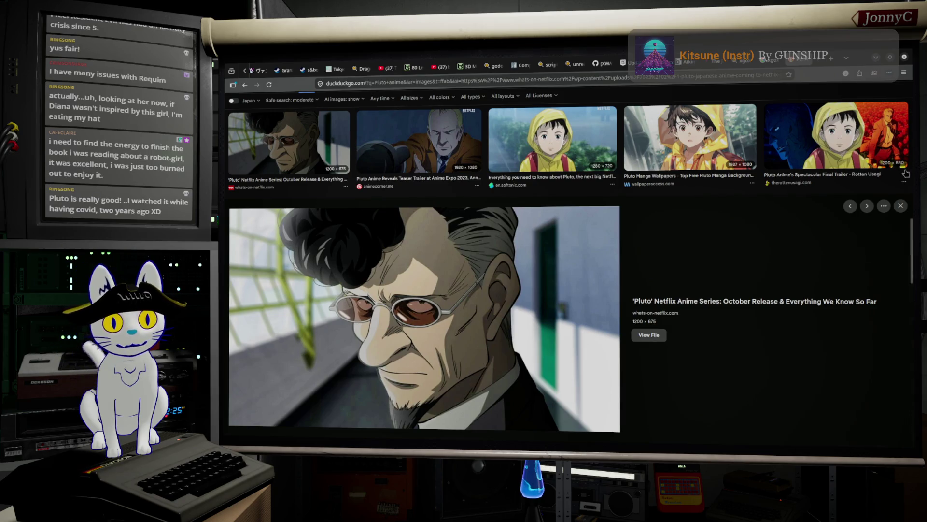
Scroll back to the top and minimize the browser.
scroll(770, 225, "up", 3)
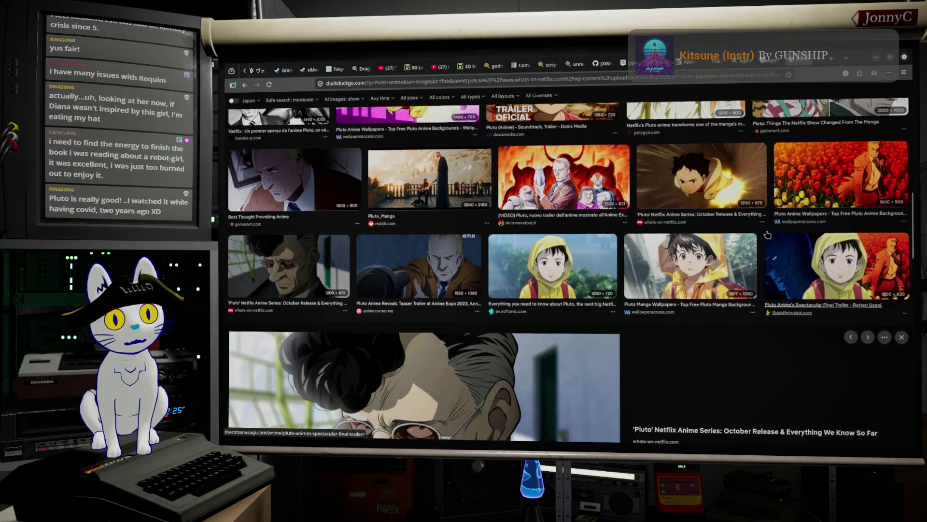
scroll(768, 234, "up", 10)
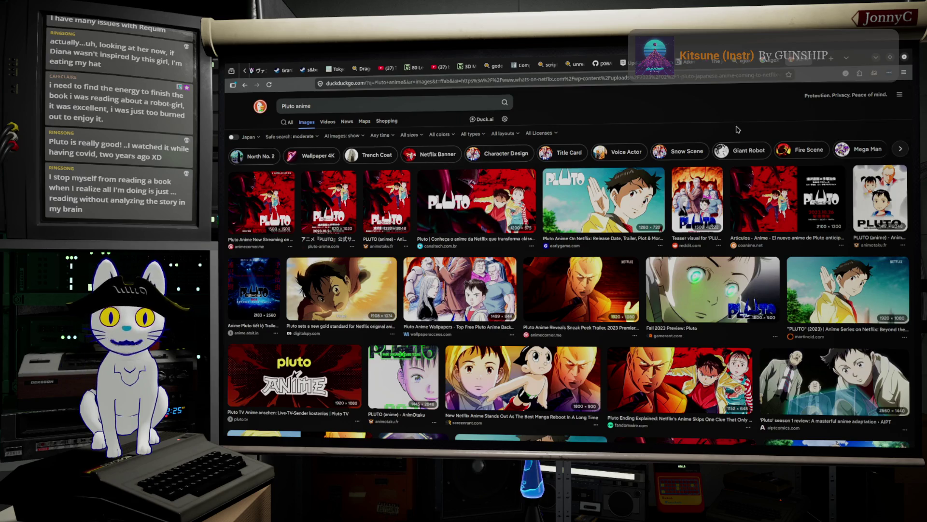
left_click(876, 61)
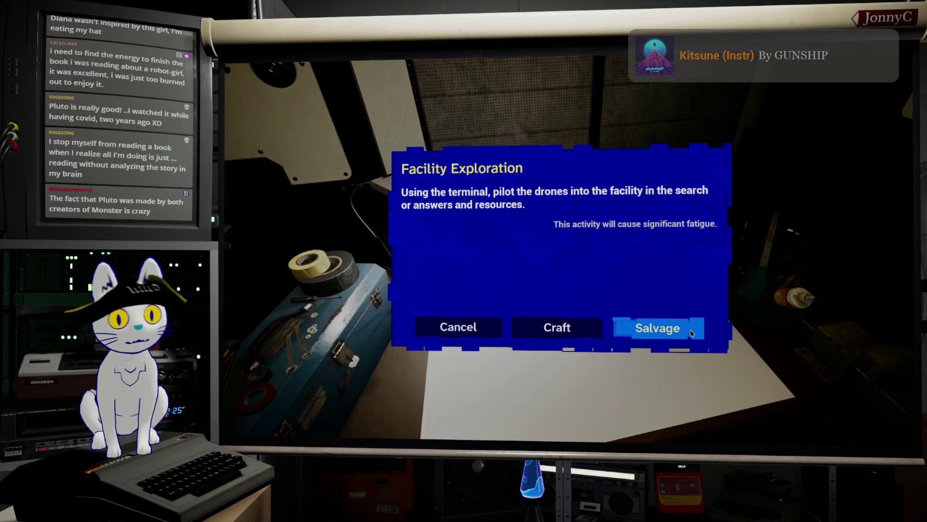
Salvage both items at the workbench, review the circuit list with its years, then cancel.
left_click(674, 329)
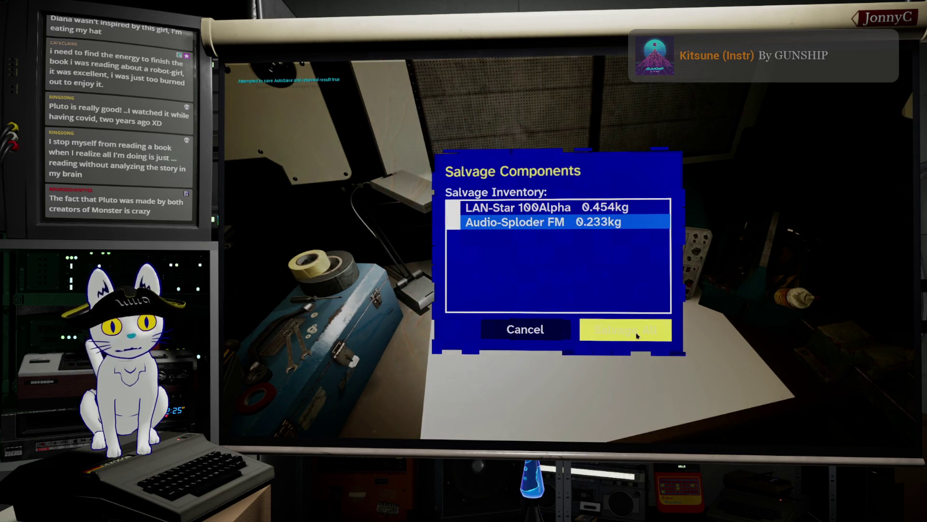
left_click(634, 330)
scroll(546, 310, "down", 1)
scroll(554, 291, "up", 1)
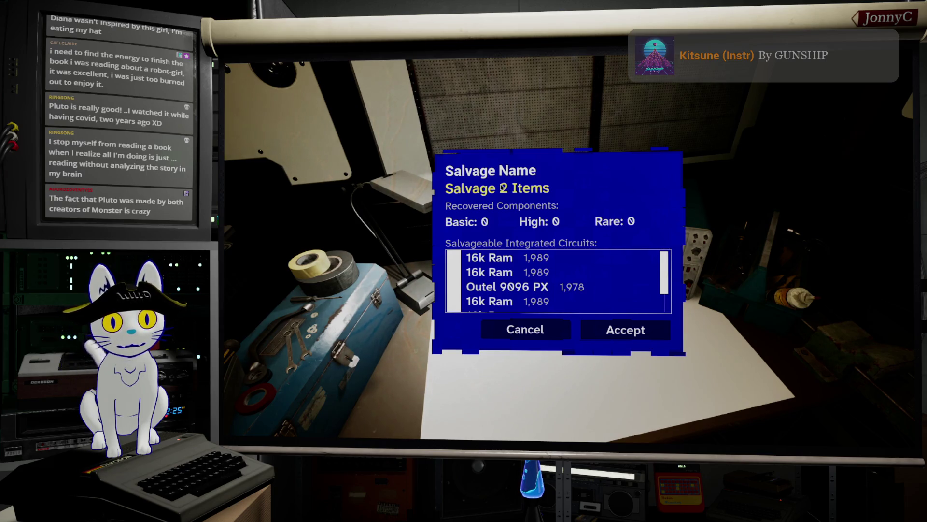
left_click(538, 338)
Stop play, restore the editor layout, and open the UI_Salvage Inventory widget full-screen.
key("Escape")
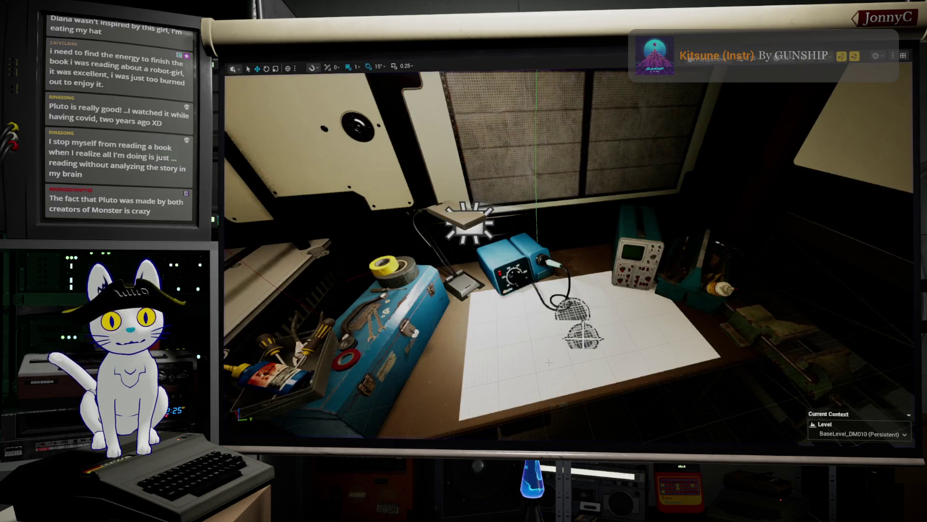
key("F11")
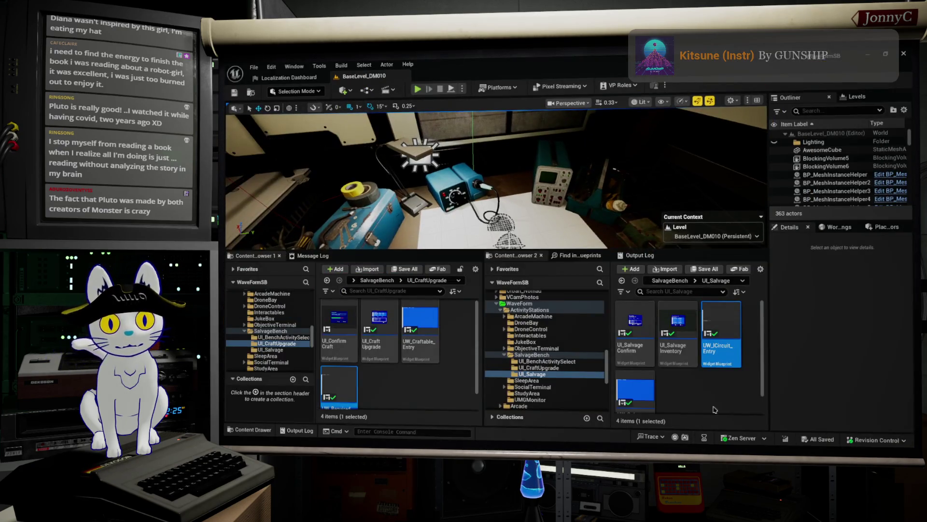
left_click(678, 319)
double_click(677, 319)
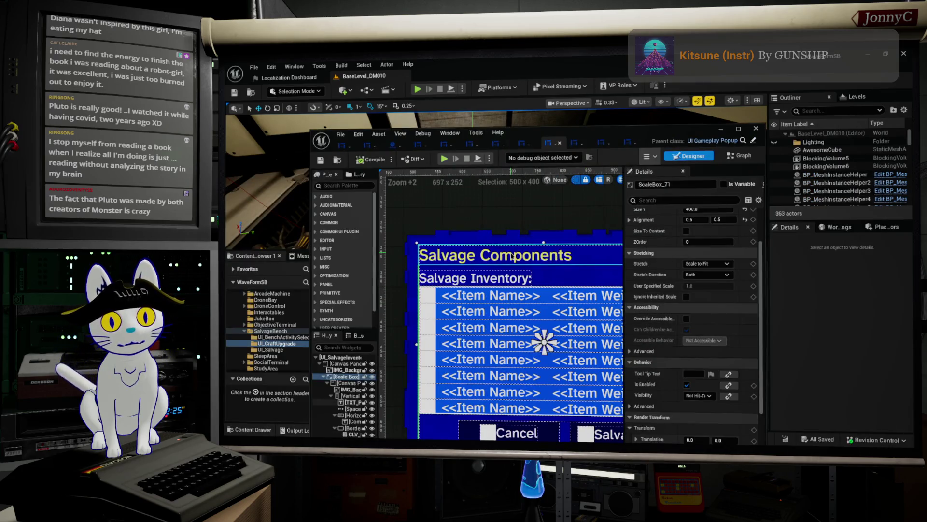
left_click(628, 147)
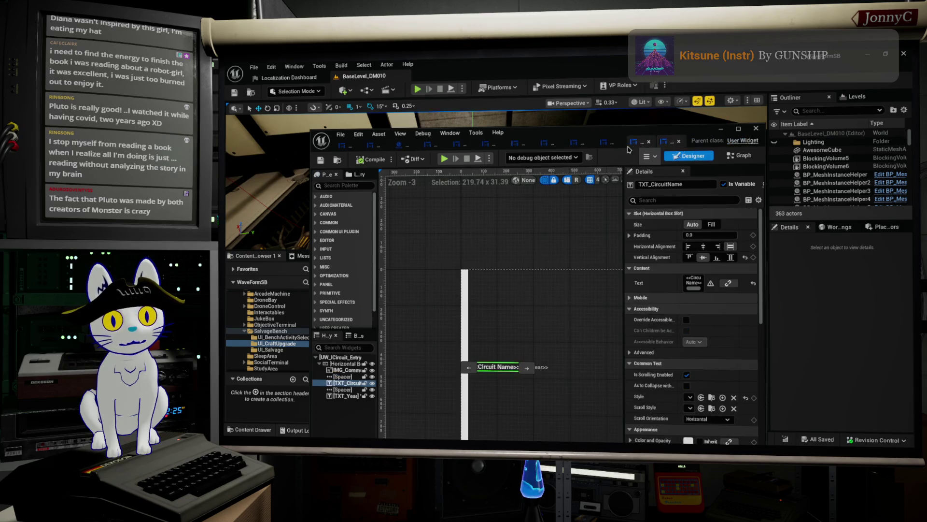
left_click(629, 143)
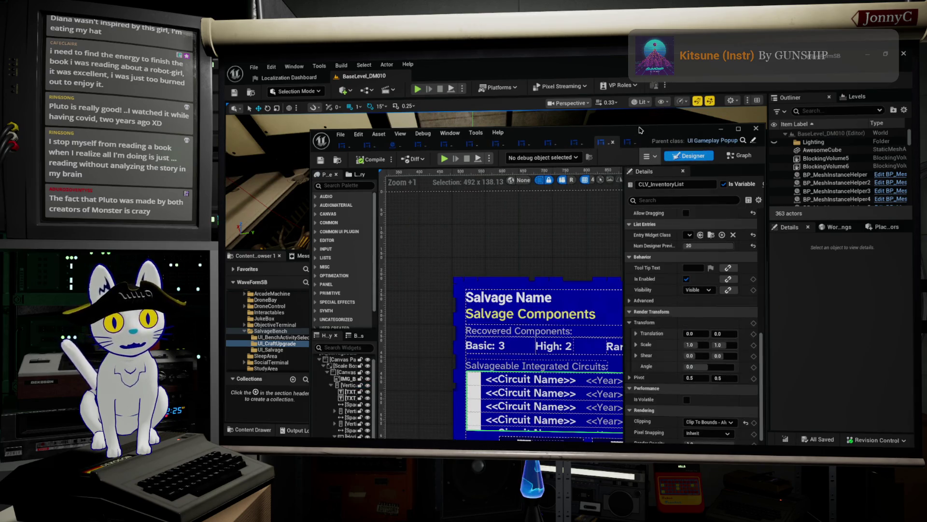
double_click(639, 130)
Delete the Salvage Name heading from the popup and save the widget.
left_click(483, 226)
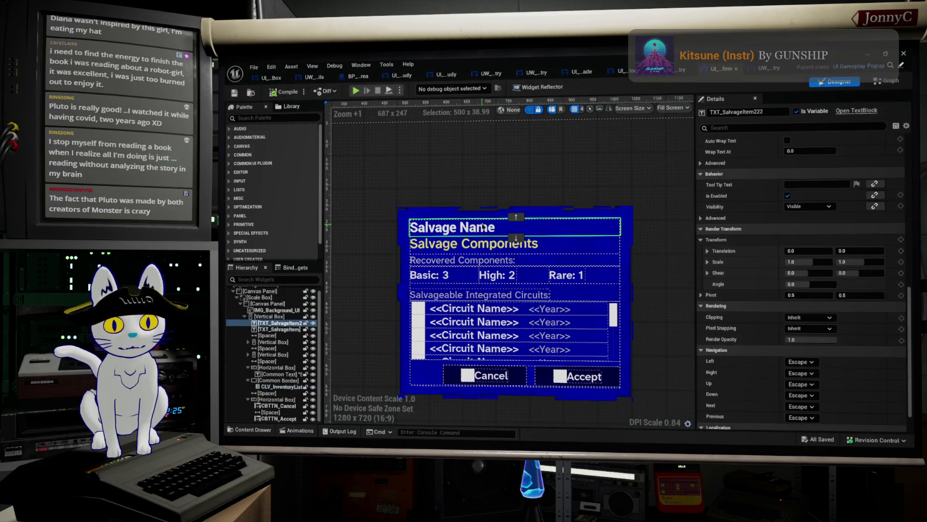
key("Delete")
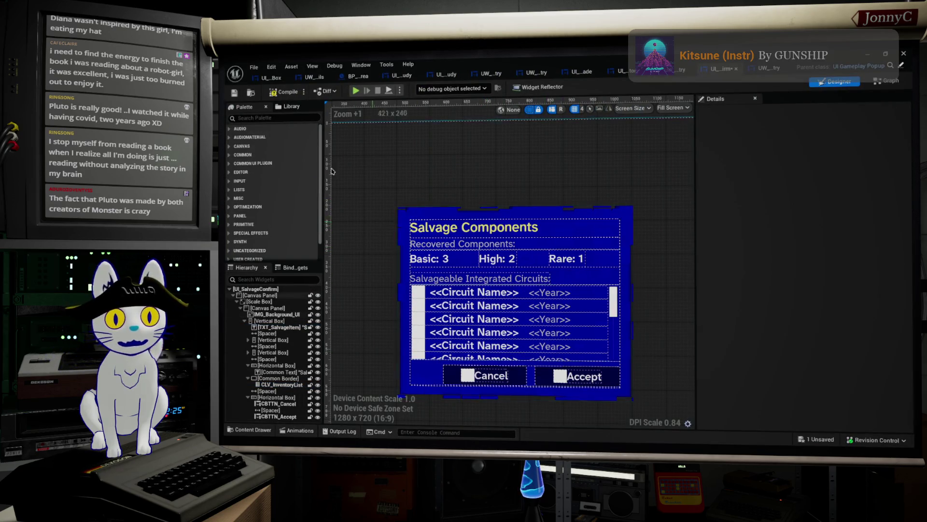
left_click(235, 93)
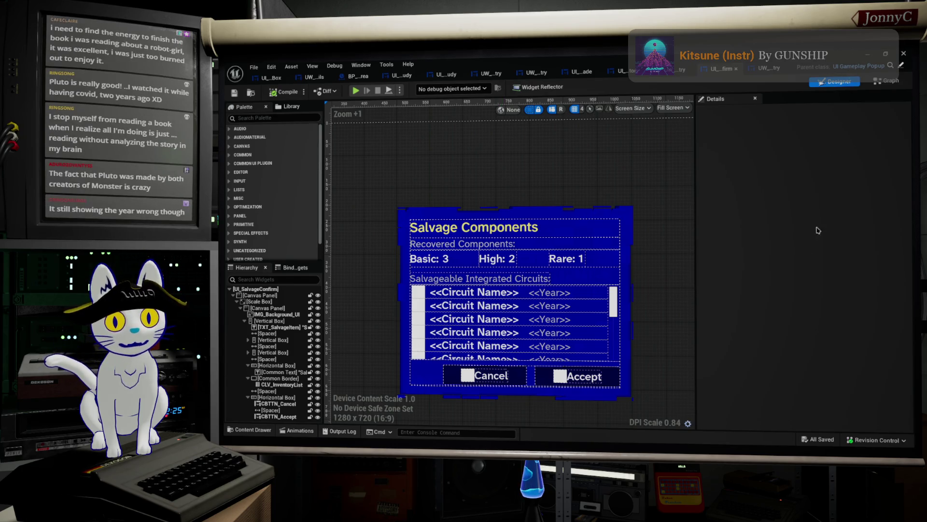
left_click_drag(839, 54, 679, 134)
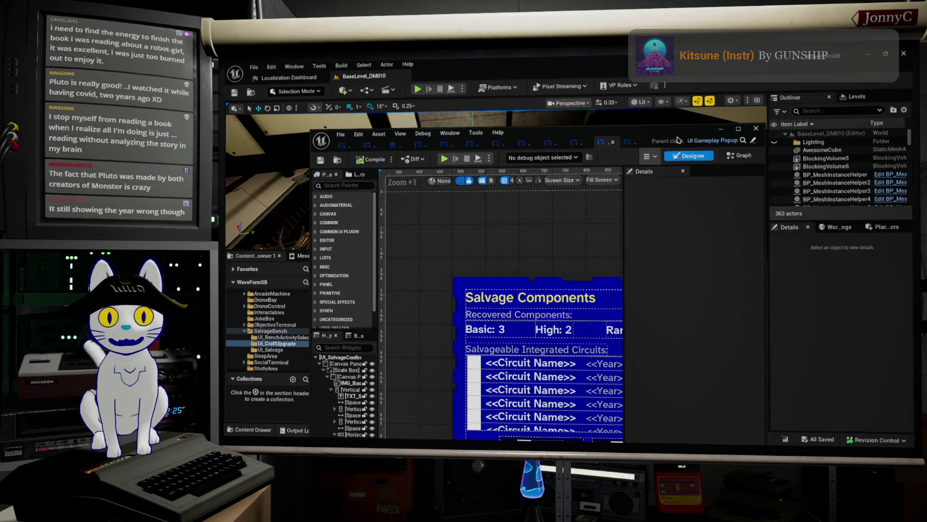
double_click(678, 140)
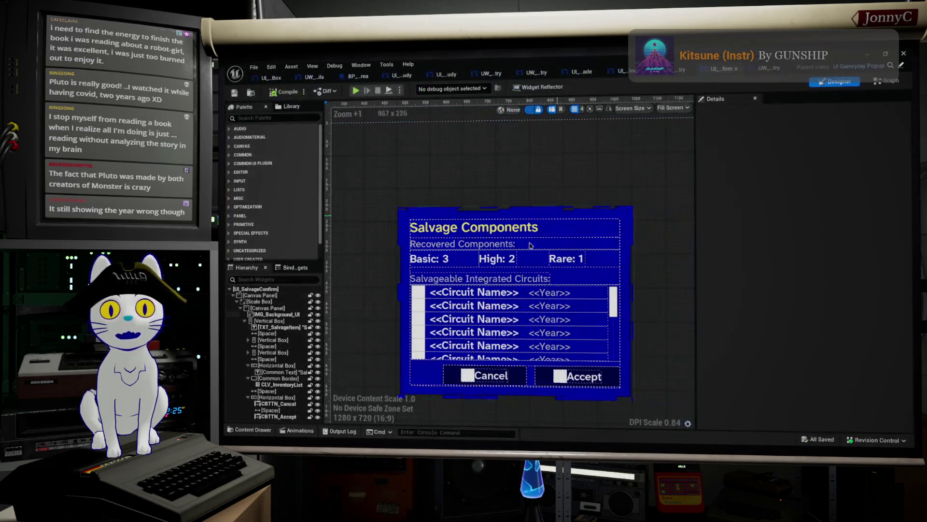
Open the circuit entry widget from the list and find TXT_Year's references by name.
left_click(543, 297)
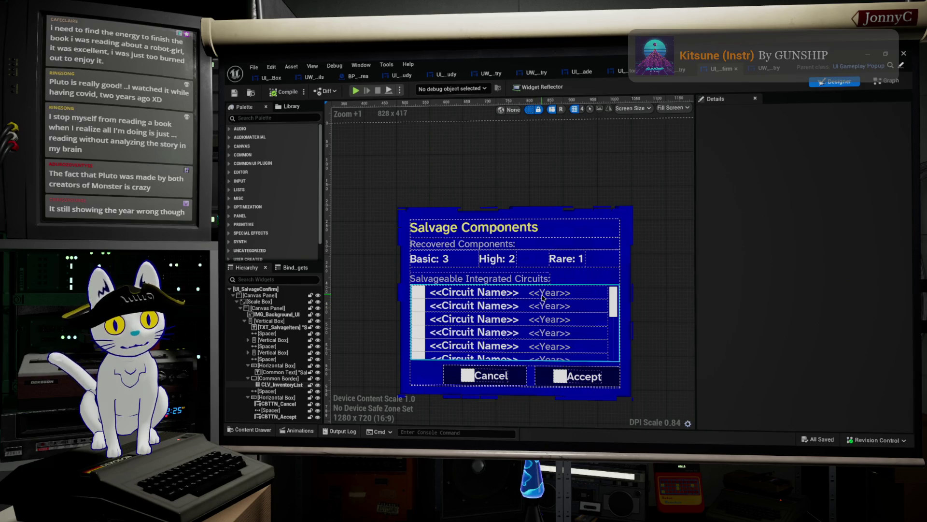
double_click(542, 296)
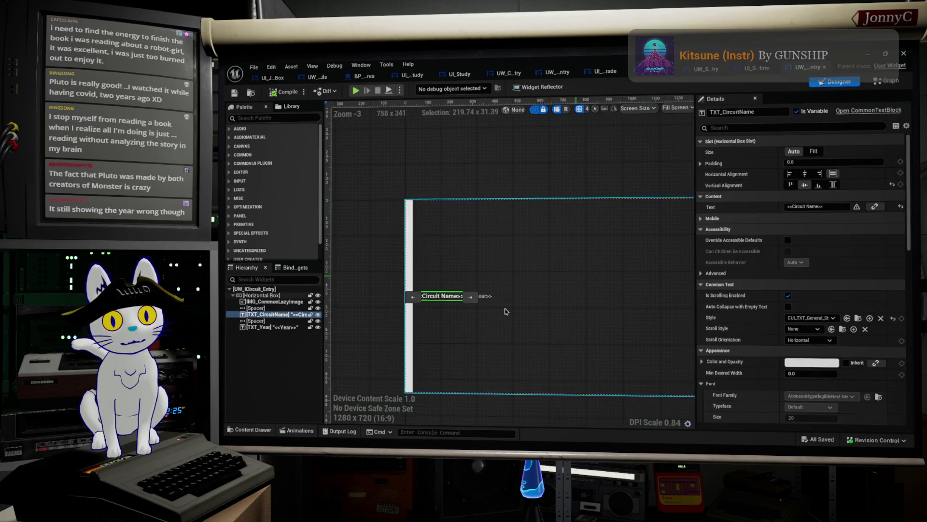
left_click(483, 297)
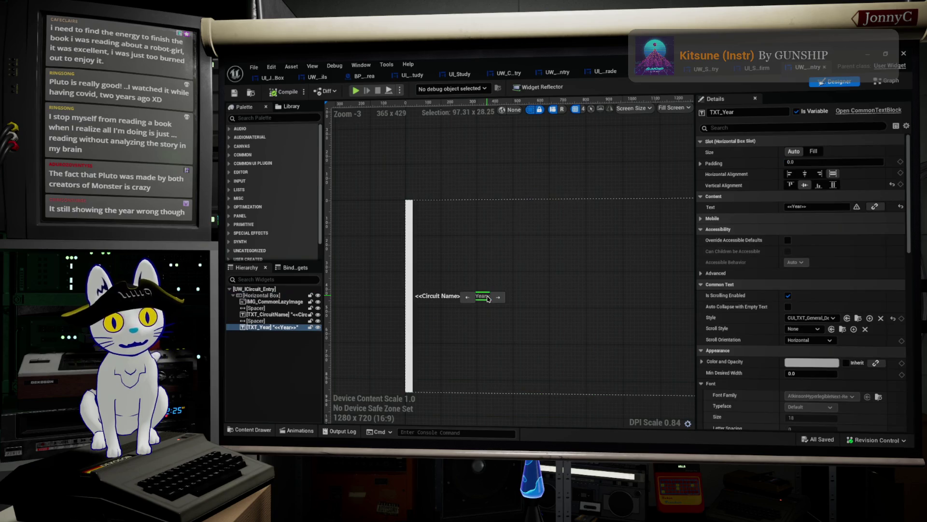
right_click(489, 298)
mouse_move(555, 366)
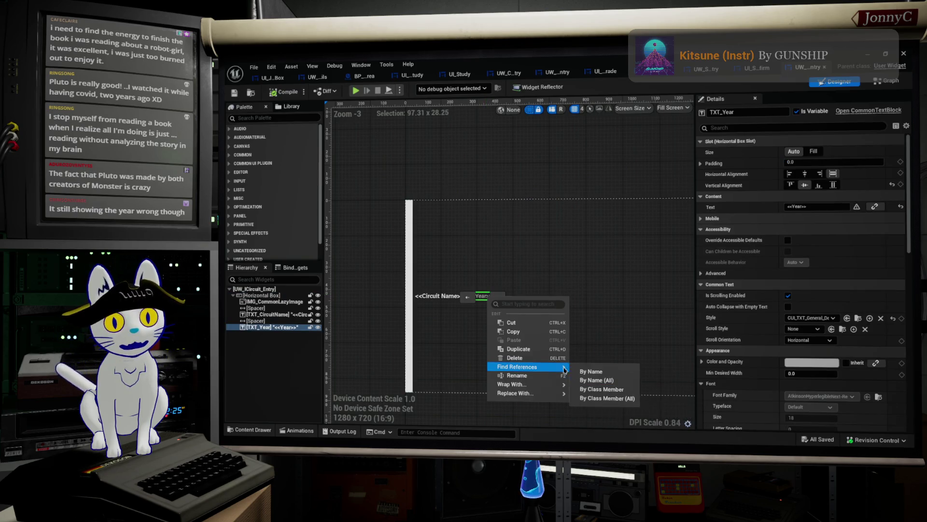
left_click(580, 371)
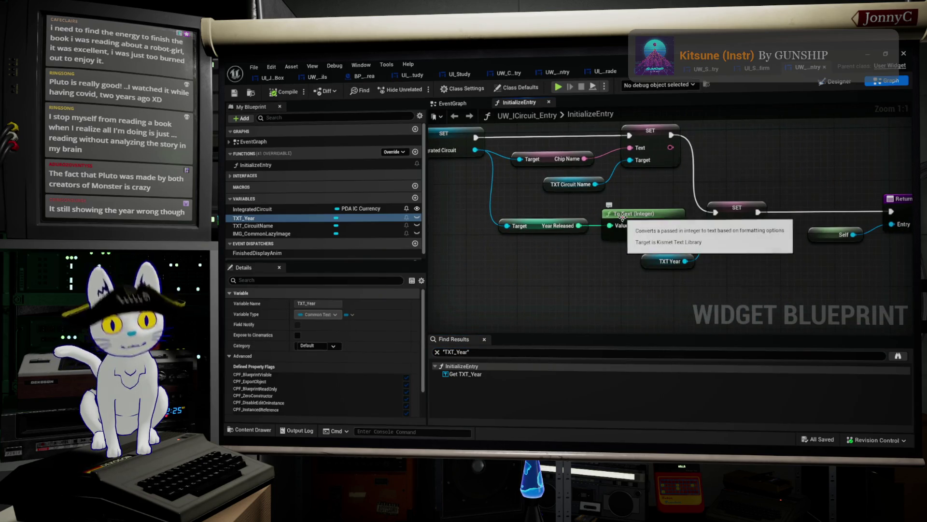
Uncheck Use Grouping on the year's To Text (Integer) node and compile the entry widget.
left_click(622, 217)
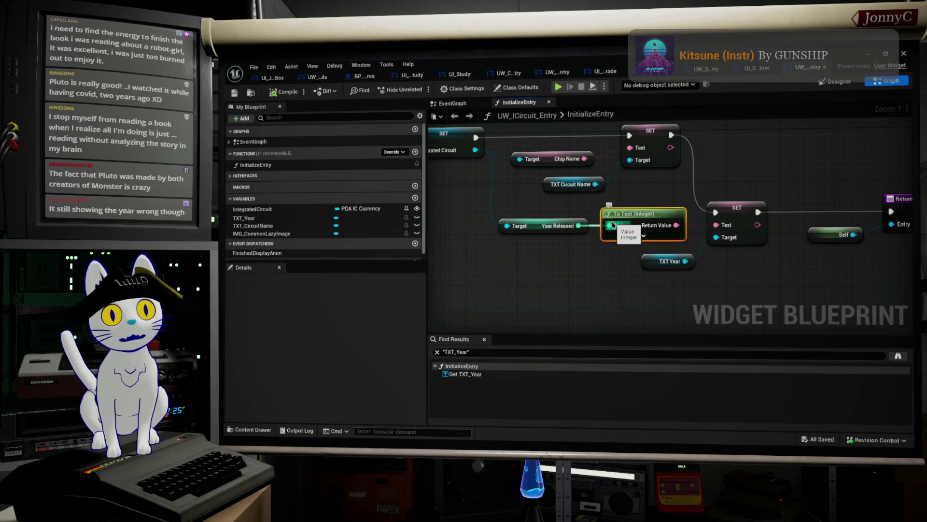
left_click(644, 235)
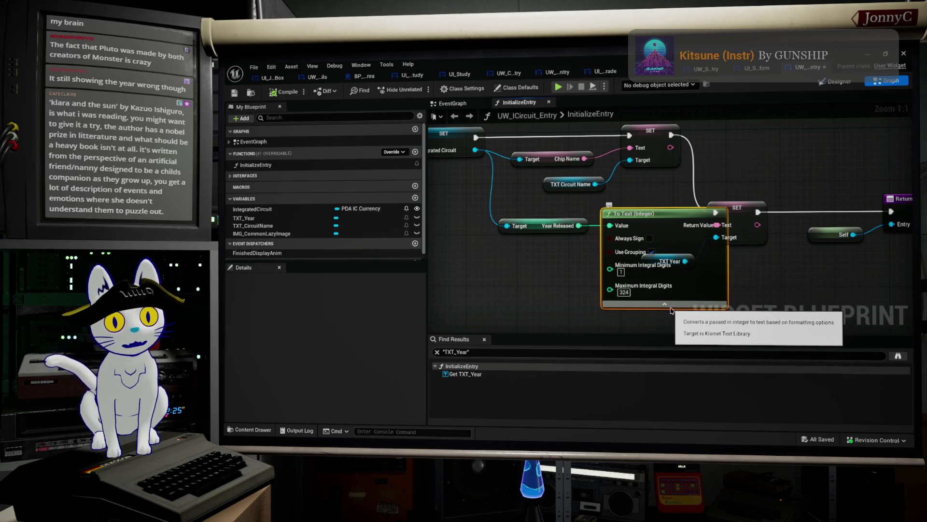
left_click(651, 252)
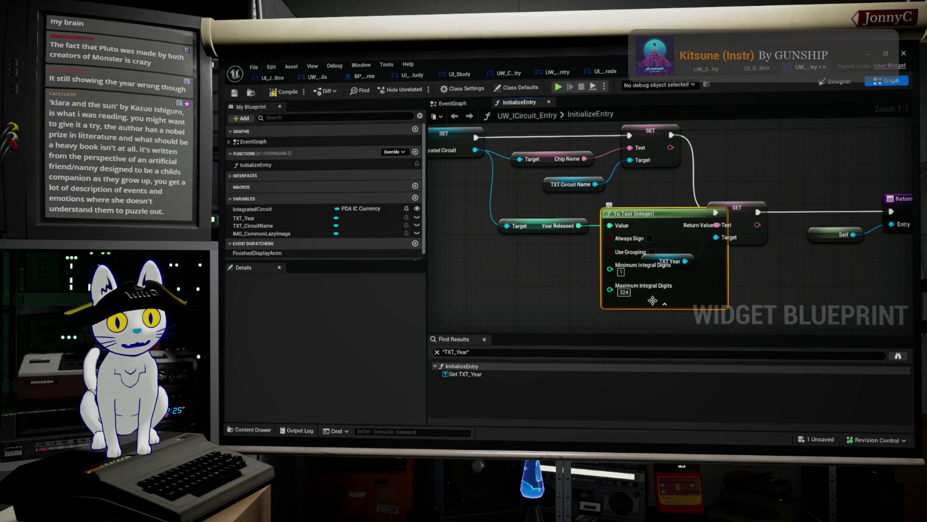
left_click(664, 306)
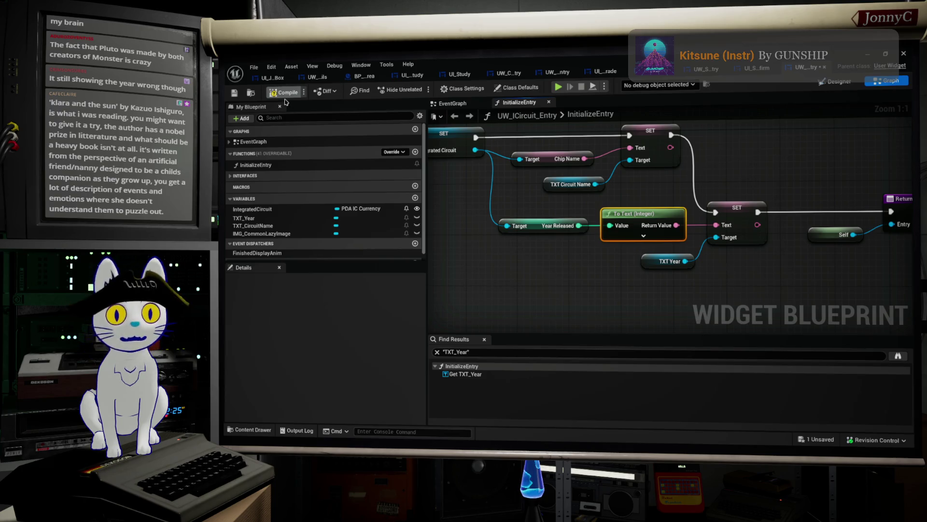
left_click(291, 95)
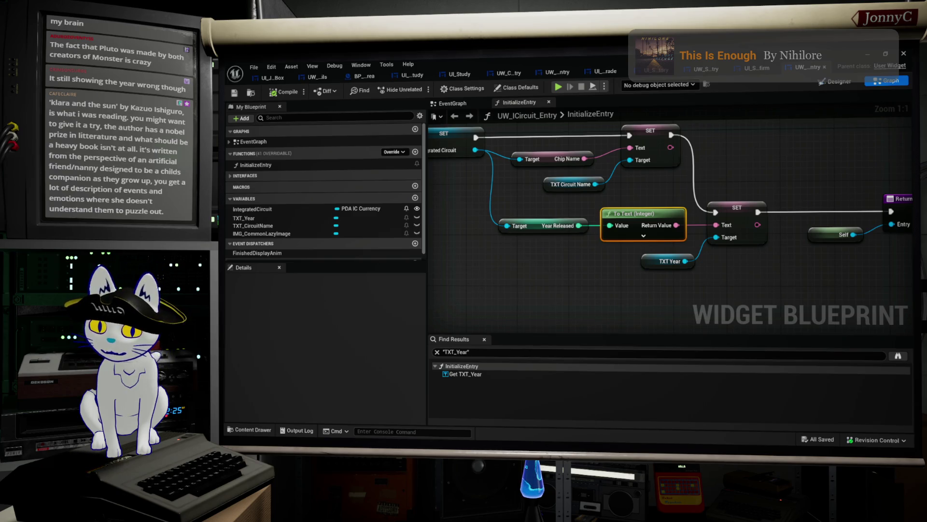
In a new Firefox tab, search Google for 'Klara and the sun'.
key("alt+Tab")
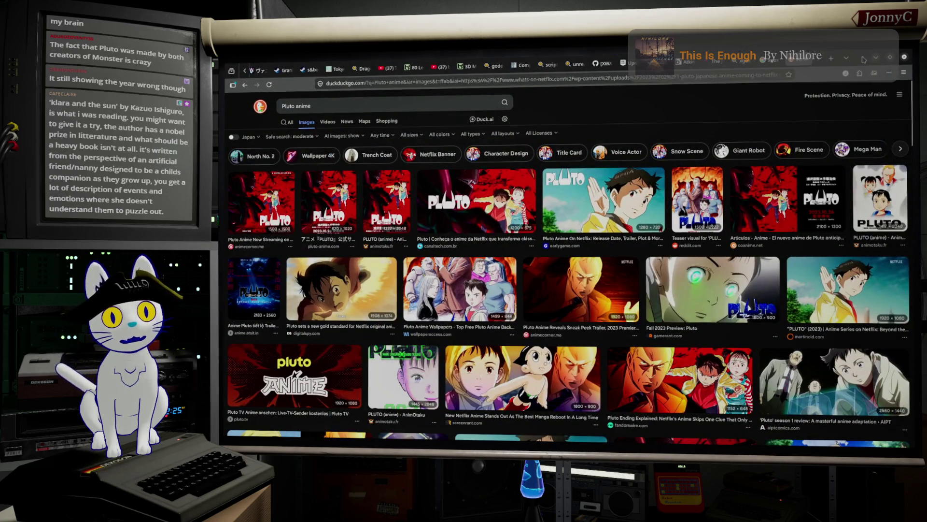
left_click(831, 58)
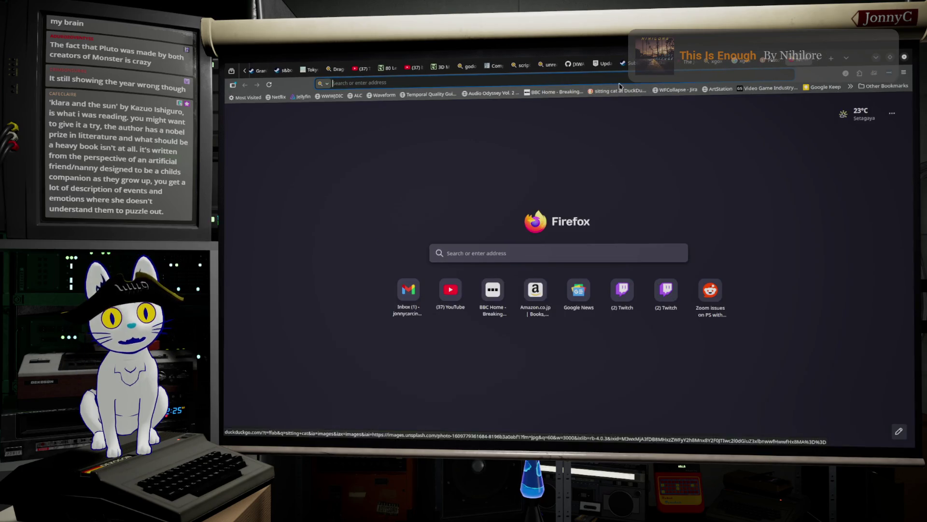
left_click(636, 83)
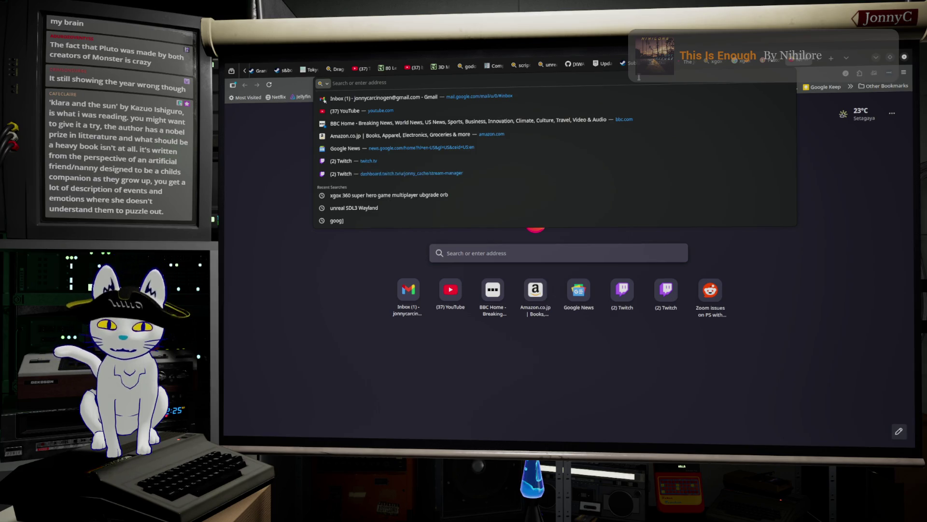
type("Klara ")
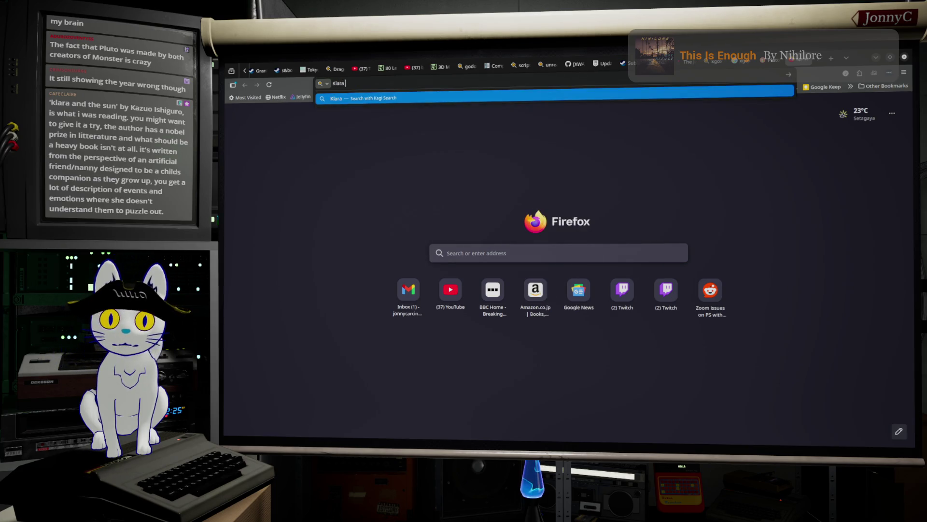
type("and the sun")
key("ctrl+a")
key("BackSpace")
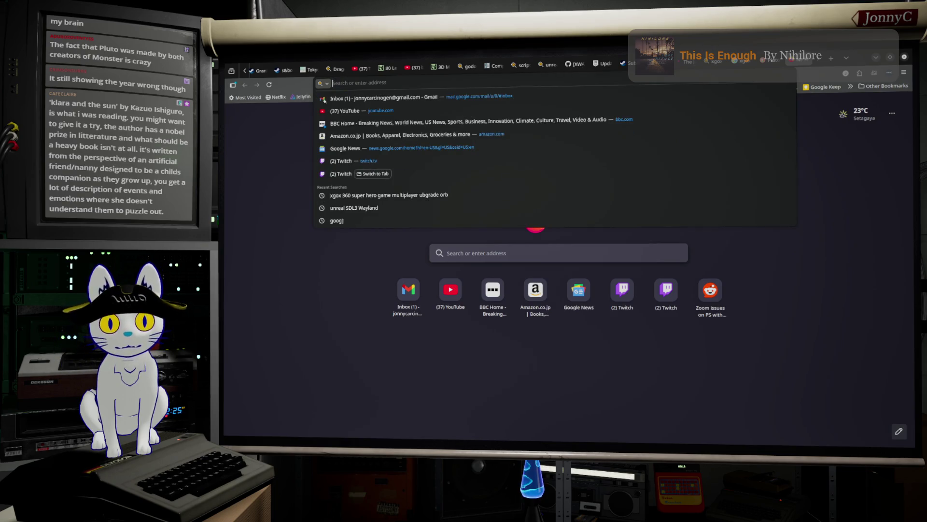
left_click(326, 83)
left_click(336, 113)
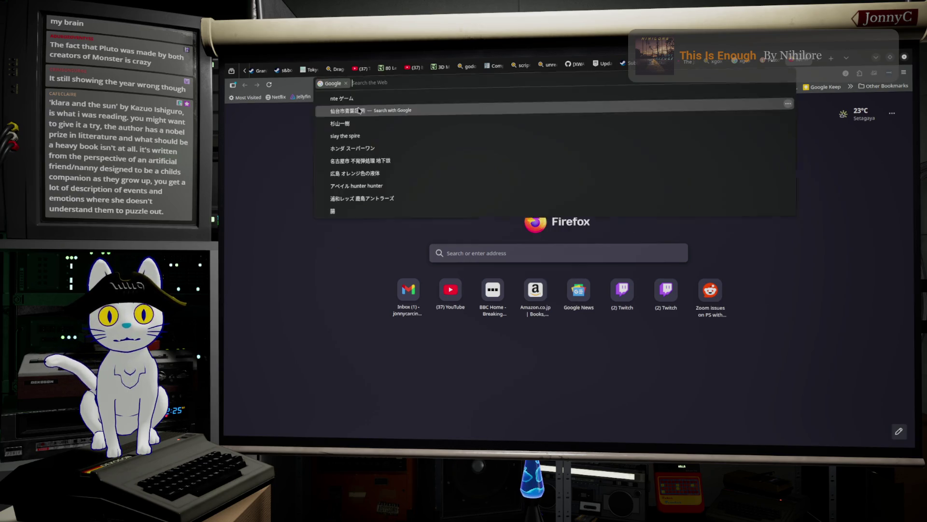
type("Klara and the sun")
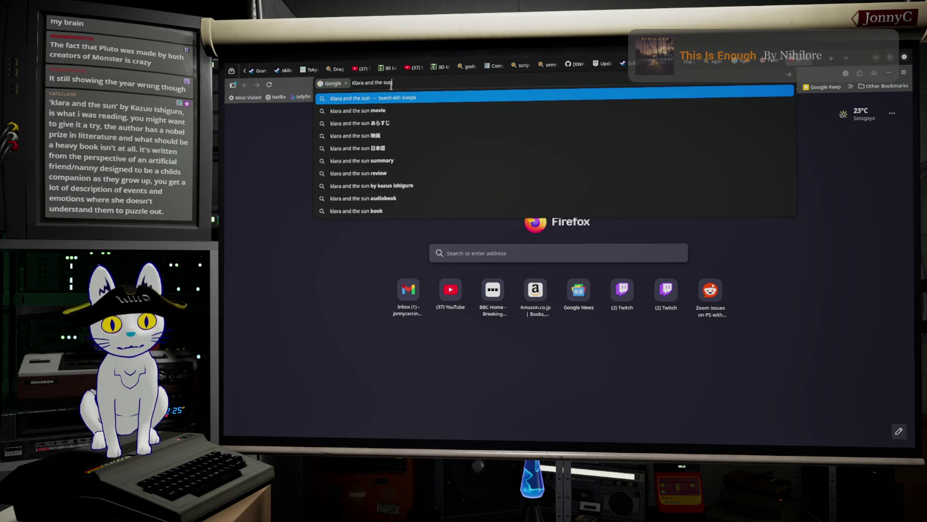
key("Return")
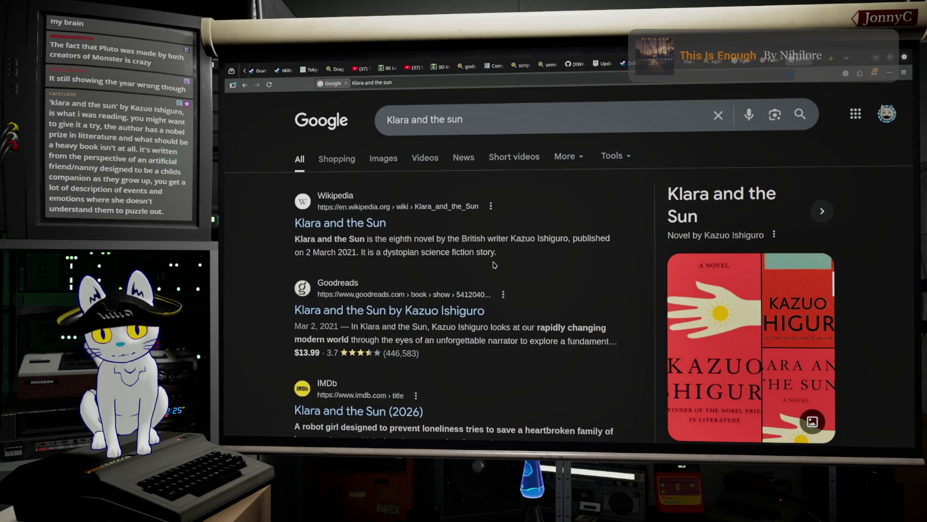
Scroll the results, return to the Pluto anime tab, and open another new tab.
scroll(531, 298, "down", 2)
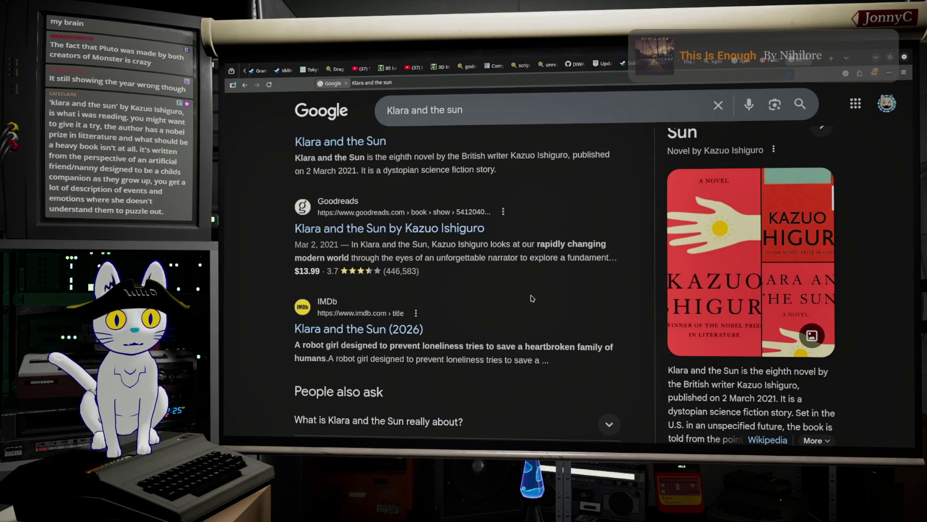
scroll(532, 298, "down", 2)
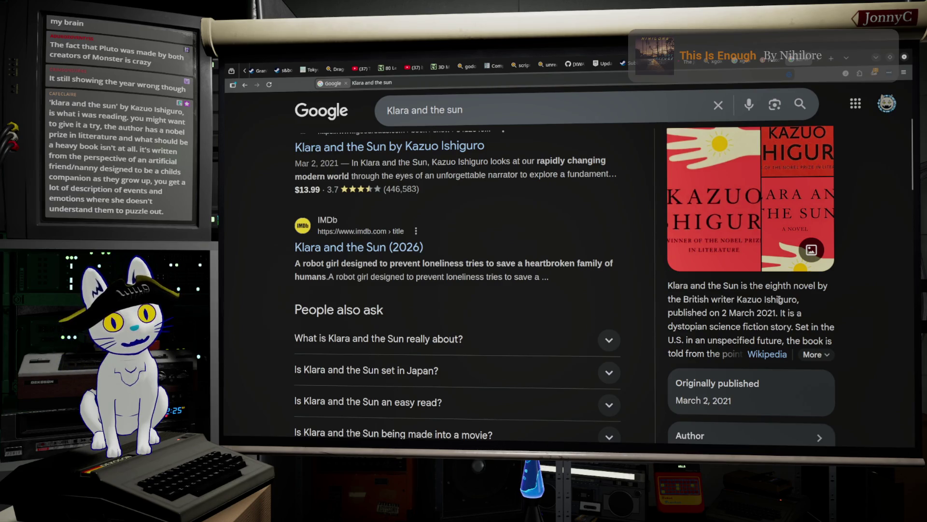
scroll(657, 348, "down", 5)
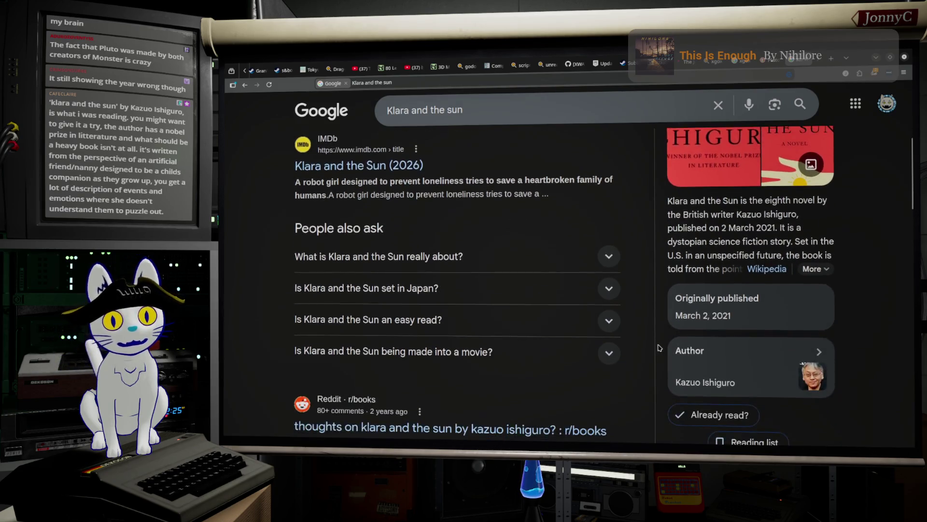
scroll(657, 349, "up", 10)
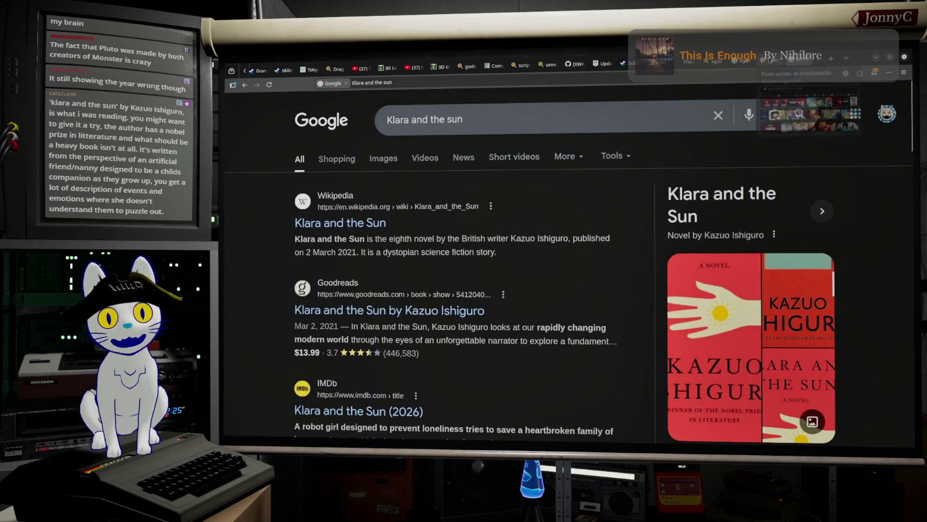
left_click(767, 63)
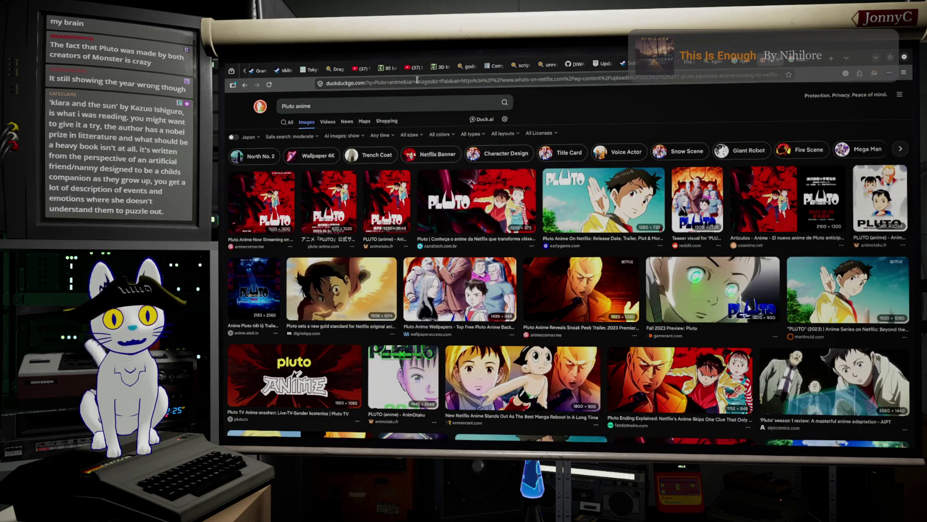
left_click(831, 60)
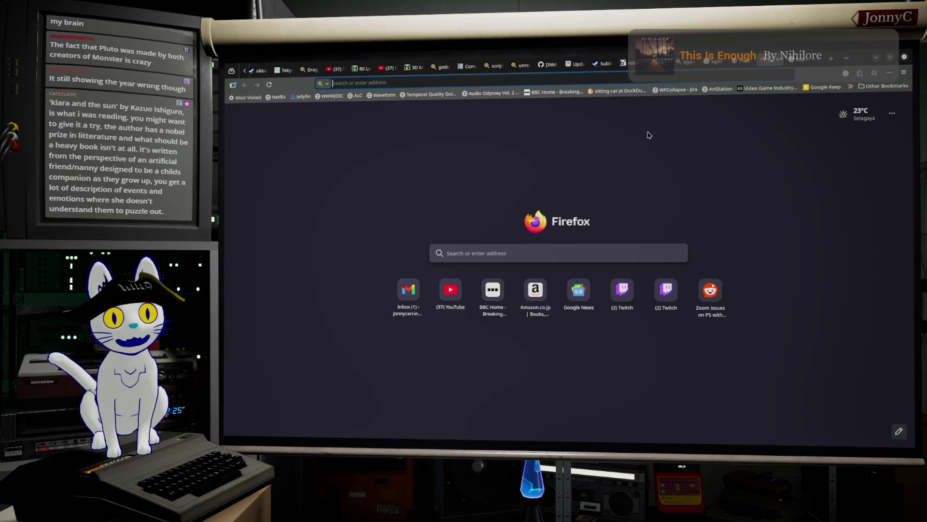
Load the Google homepage by typing 'google' in the address bar.
left_click(397, 80)
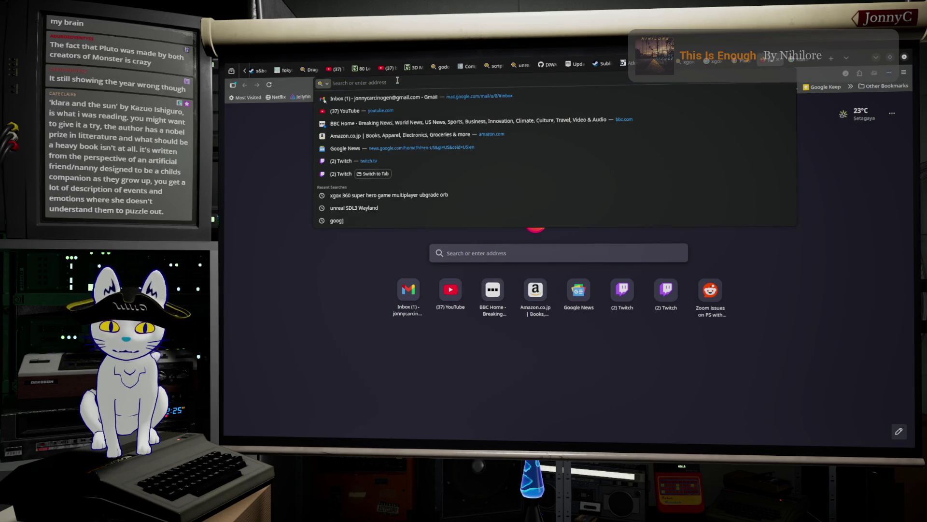
type("google.com")
key("Return")
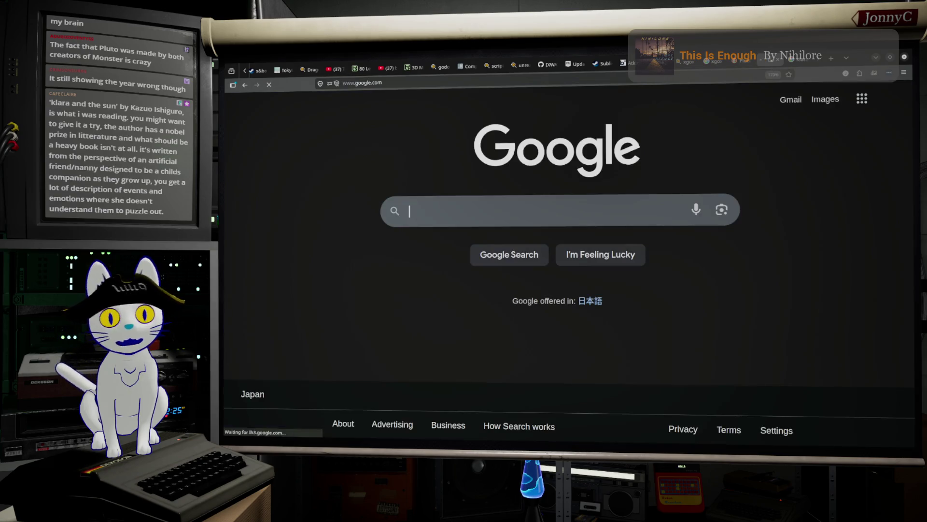
Search Google for 'eve no jikan'.
left_click(429, 221)
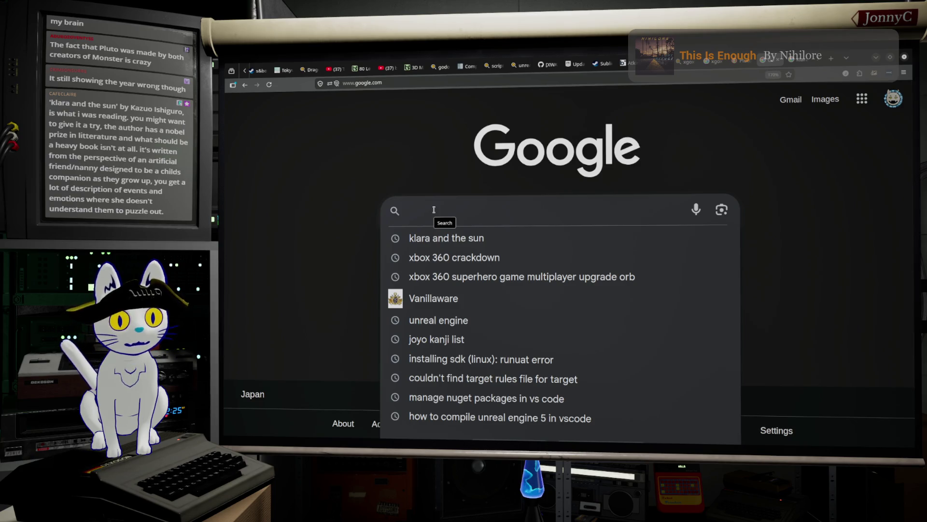
type("eve ")
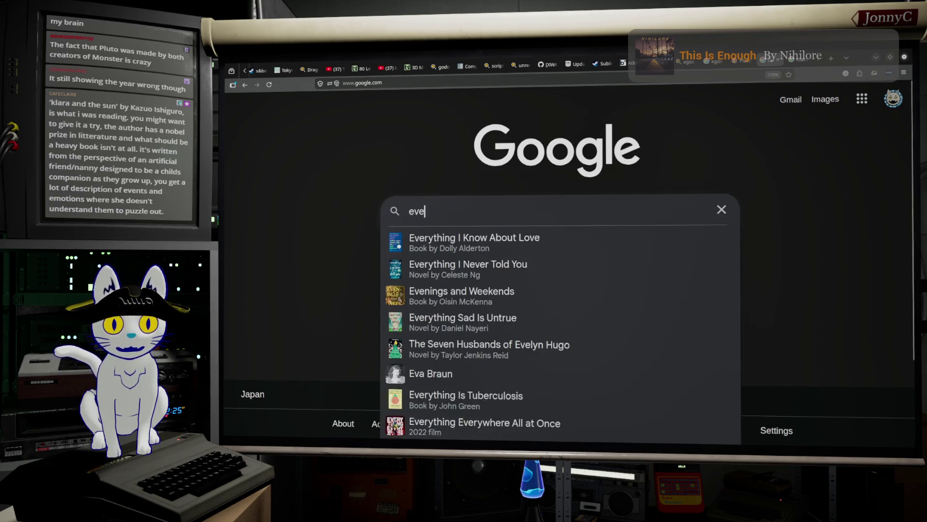
type("no ji")
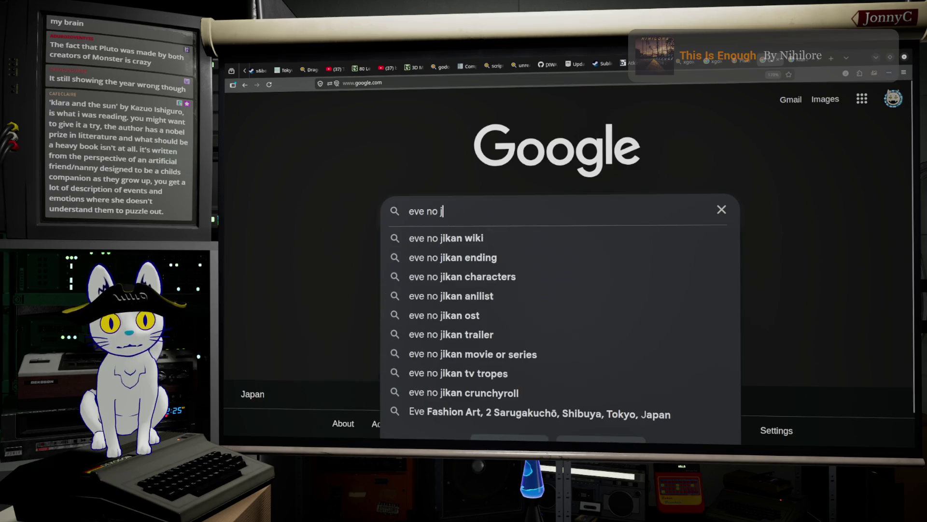
key("Down")
key("Down")
key("Down")
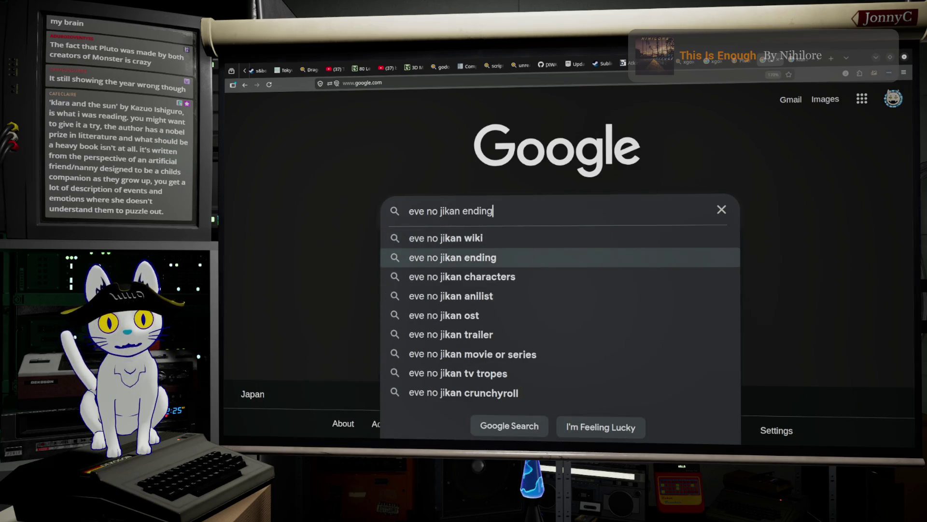
key("Up")
key("Up")
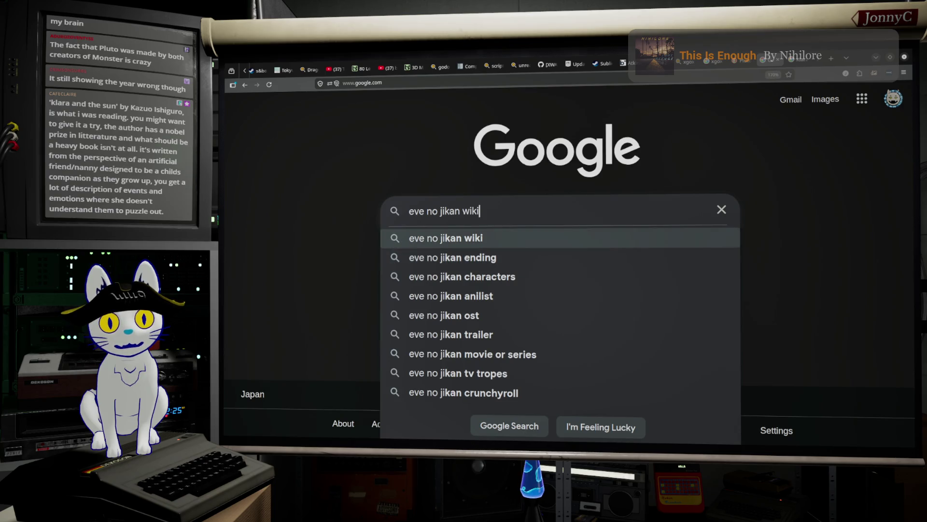
key("ctrl+BackSpace")
key("ctrl+BackSpace")
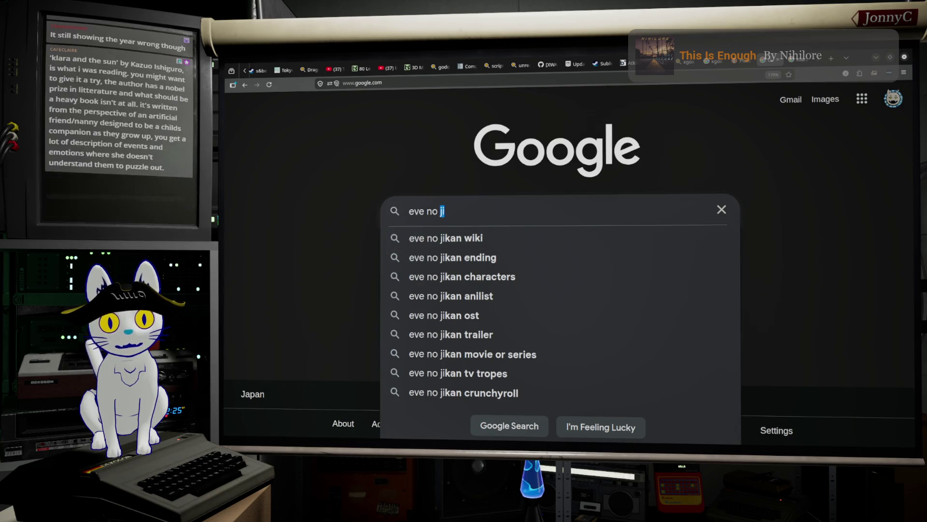
type("k")
key("BackSpace")
type("jikan")
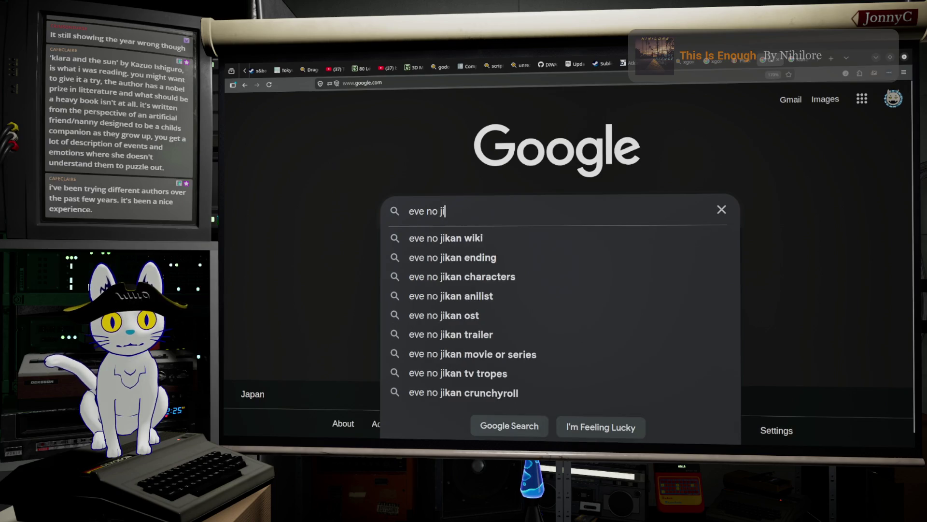
key("Return")
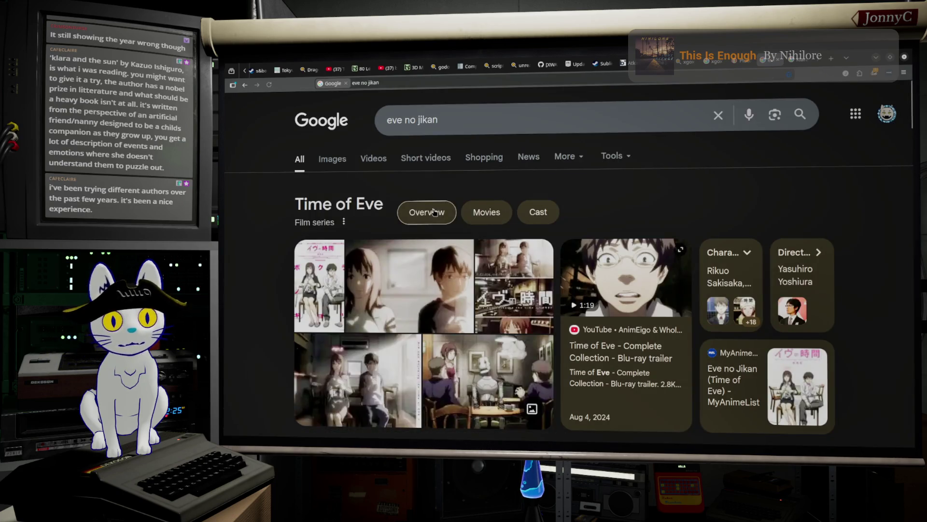
Open the Wikipedia image preview of the Time of Eve poster and scroll through it.
left_click(304, 295)
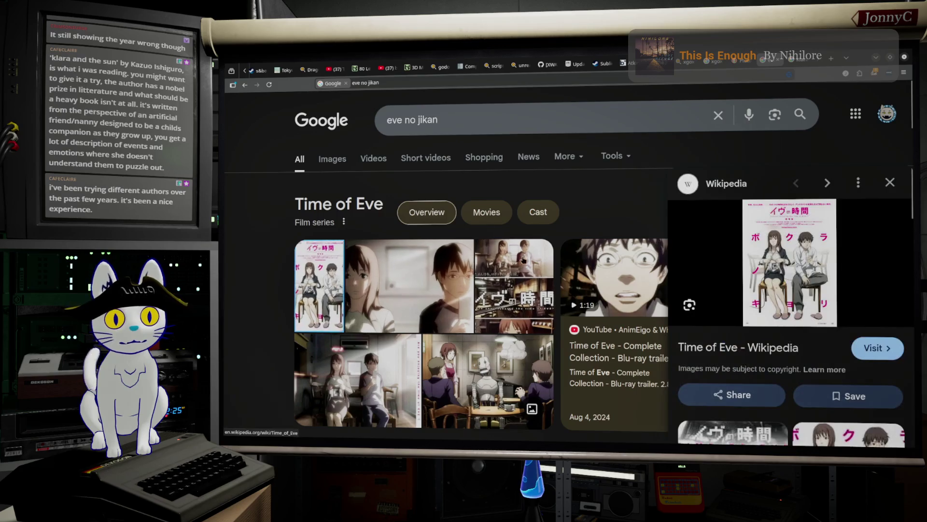
scroll(364, 283, "down", 2)
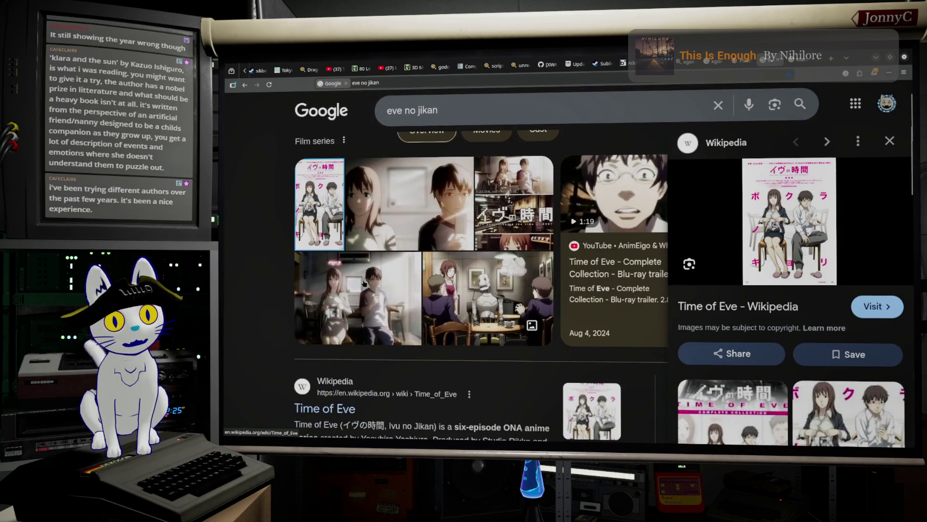
scroll(364, 284, "down", 5)
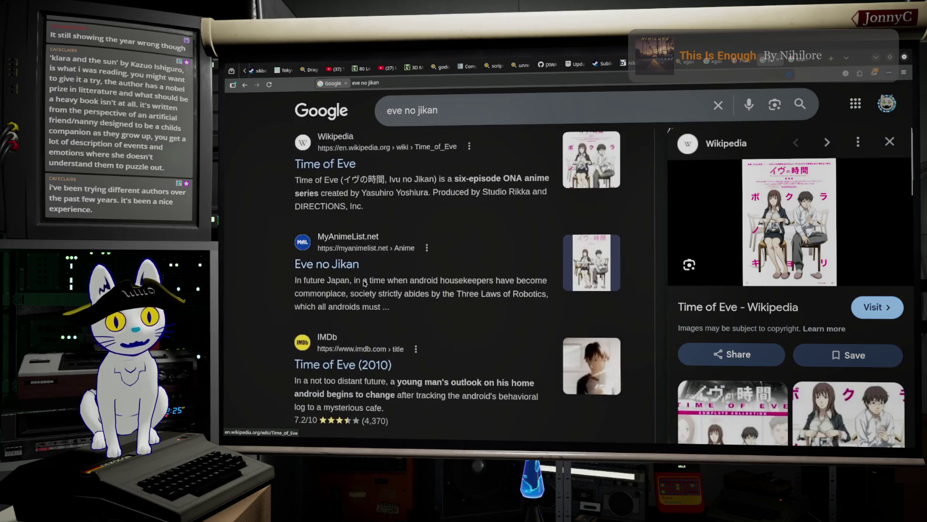
scroll(364, 280, "down", 1)
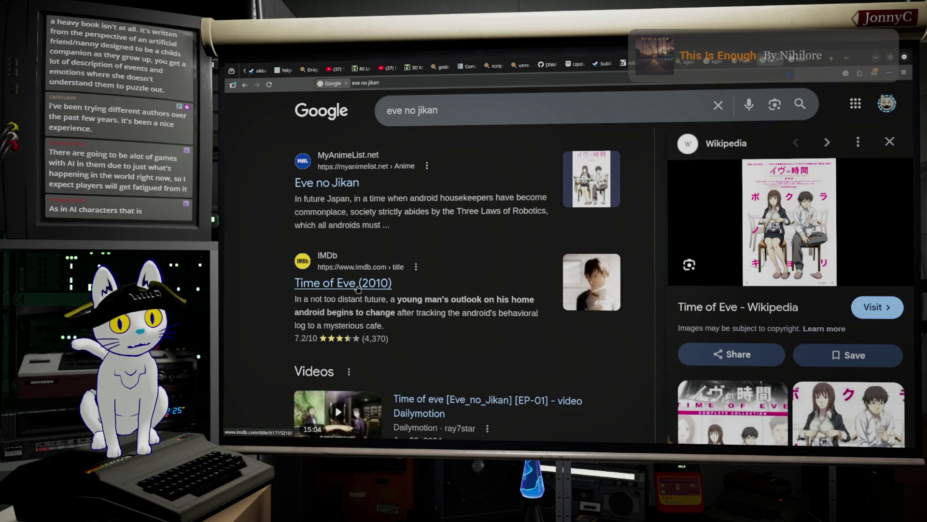
Scroll further through the Time of Eve results, then return to Unreal's InitializeEntry graph.
scroll(432, 309, "down", 1)
scroll(432, 309, "down", 5)
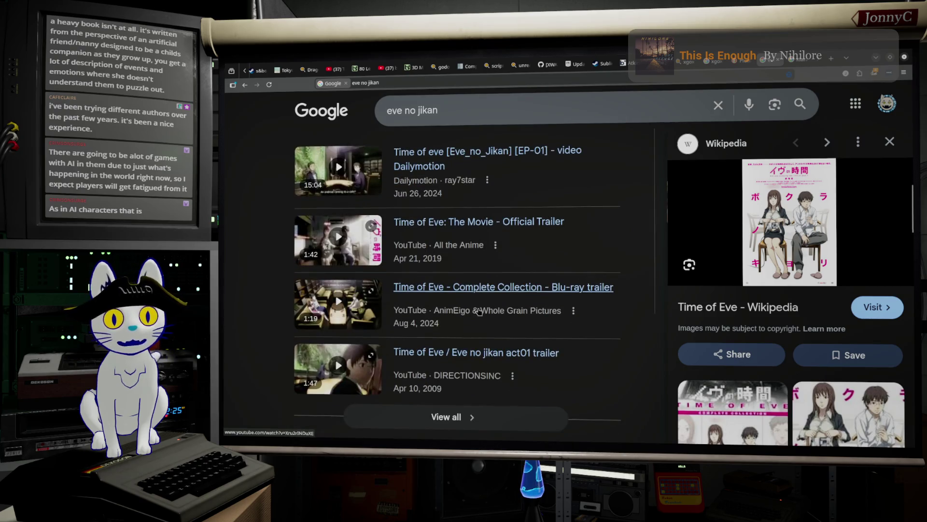
scroll(544, 317, "down", 2)
scroll(544, 317, "down", 2)
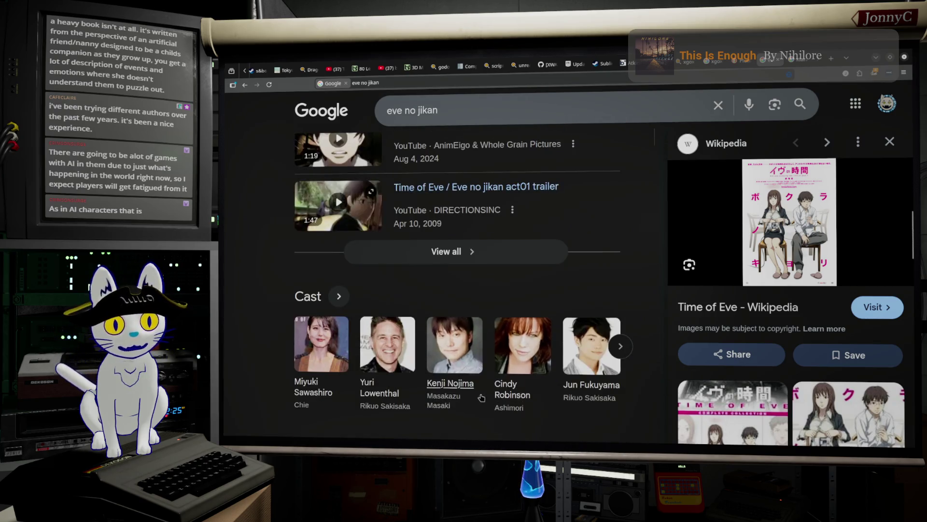
scroll(480, 391, "down", 5)
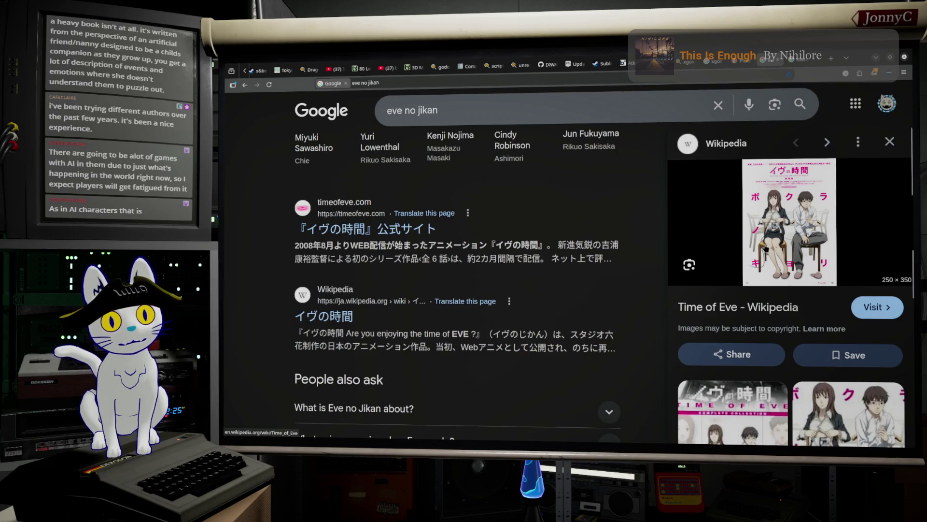
scroll(546, 251, "down", 4)
scroll(545, 251, "up", 10)
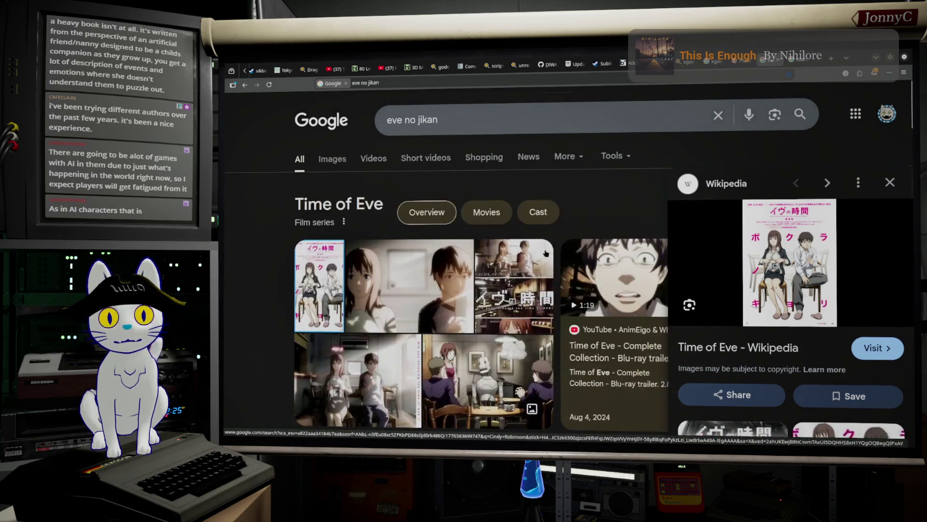
key("alt+Tab")
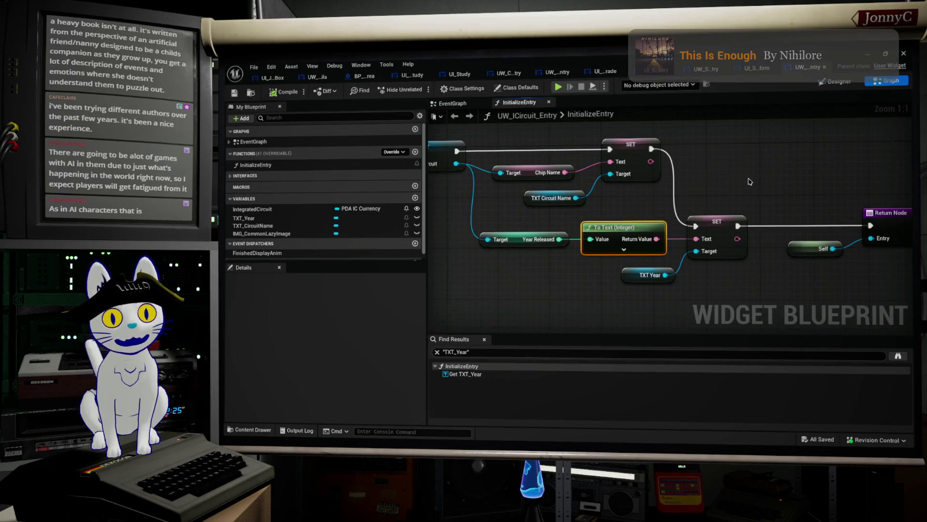
Nudge the To Text, SET, TXT Year, Self and Return nodes right, then start play-in-editor.
scroll(725, 202, "down", 1)
left_click(772, 275)
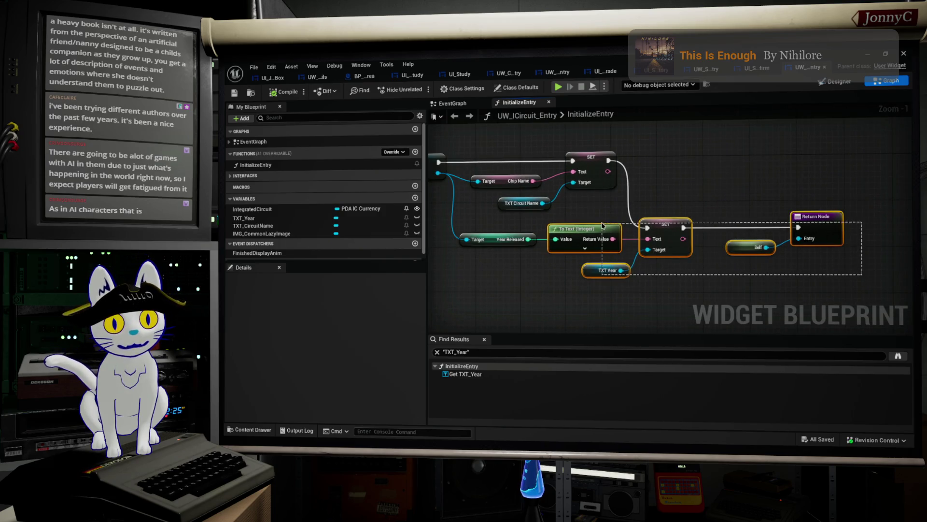
left_click(579, 229)
mouse_move(863, 303)
left_mouse_down()
mouse_move(637, 217)
mouse_move(545, 226)
mouse_move(615, 233)
left_mouse_up()
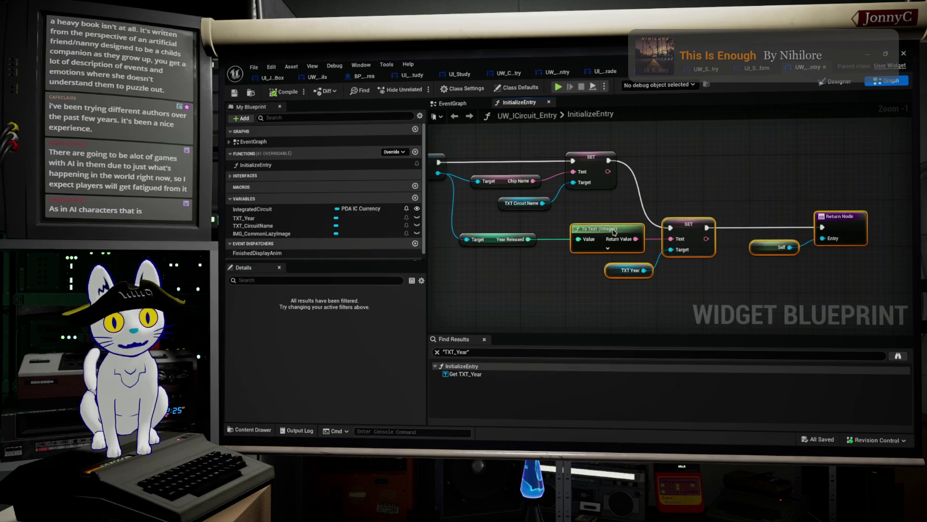
left_click(682, 256)
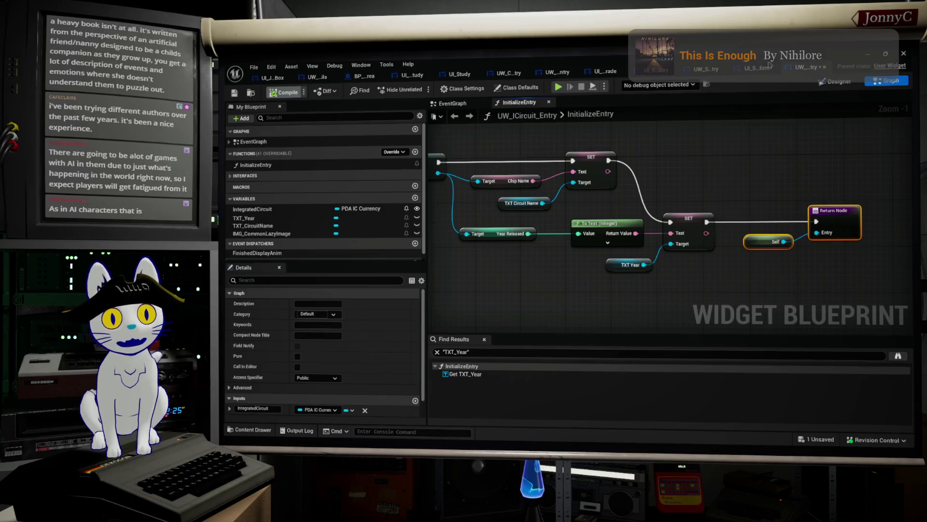
key("alt+Tab")
left_click(417, 89)
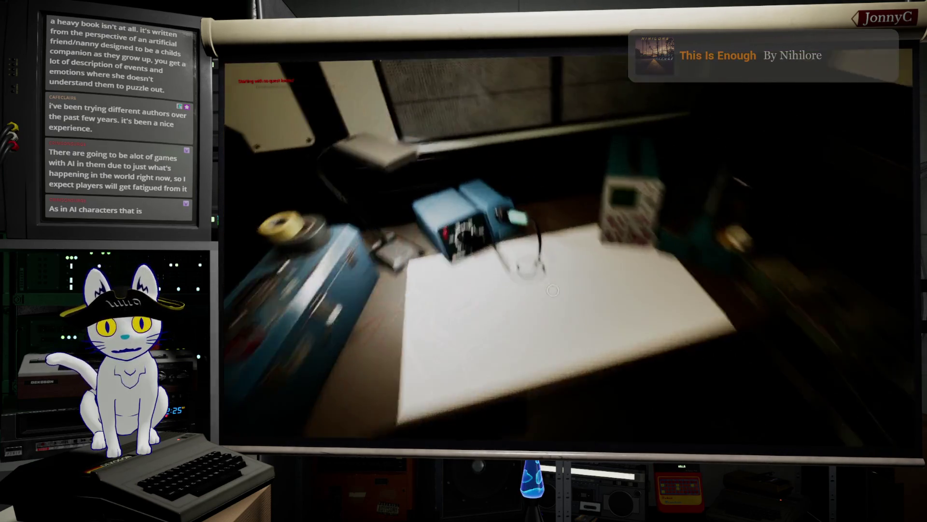
Run Salvage All at the workbench, check circuit years 1989 and 1978, then cancel out twice.
left_click(553, 290)
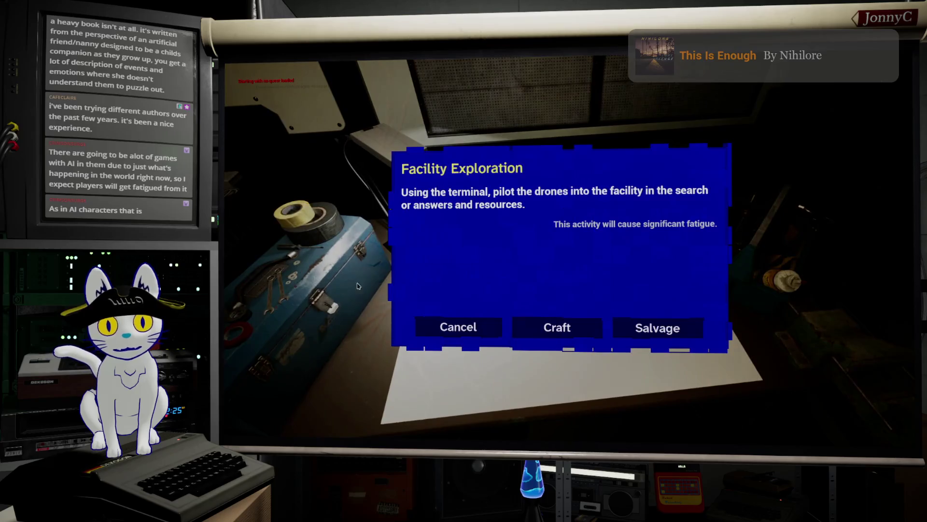
left_click(682, 326)
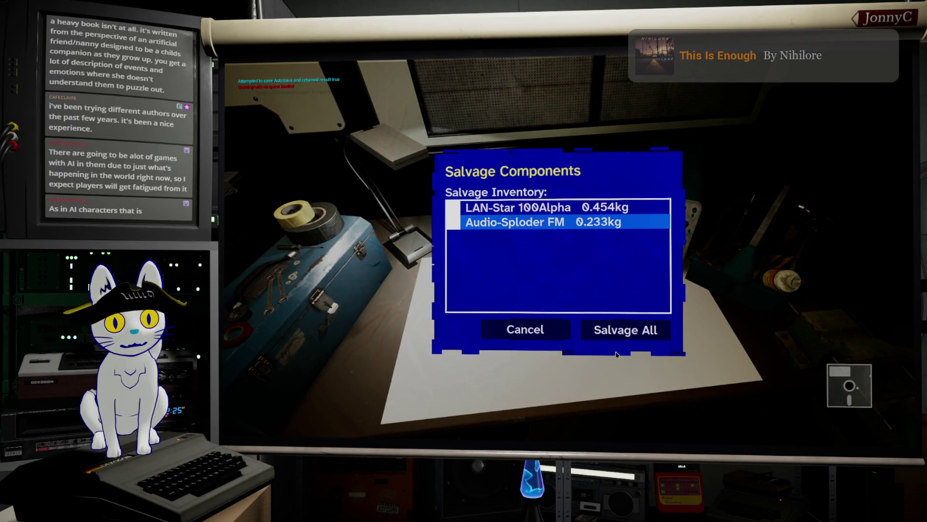
left_click(630, 338)
scroll(579, 269, "down", 2)
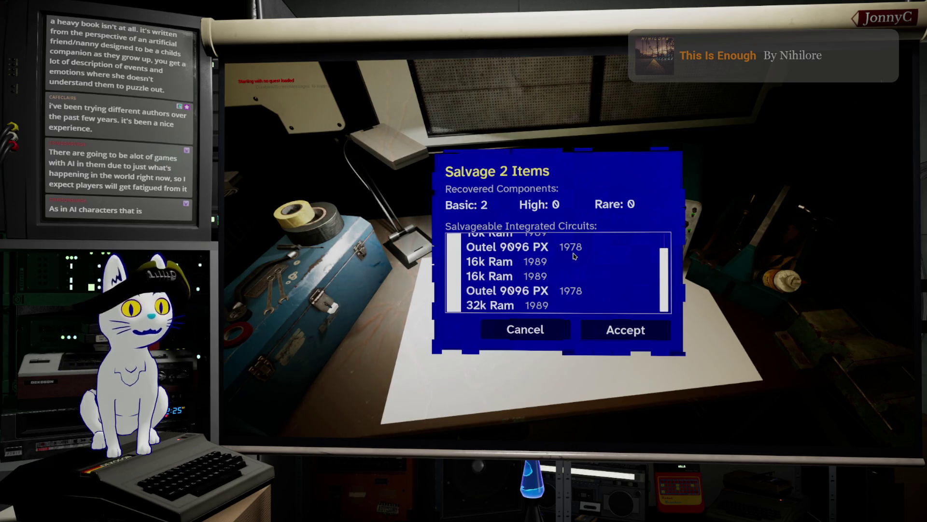
scroll(574, 247, "up", 2)
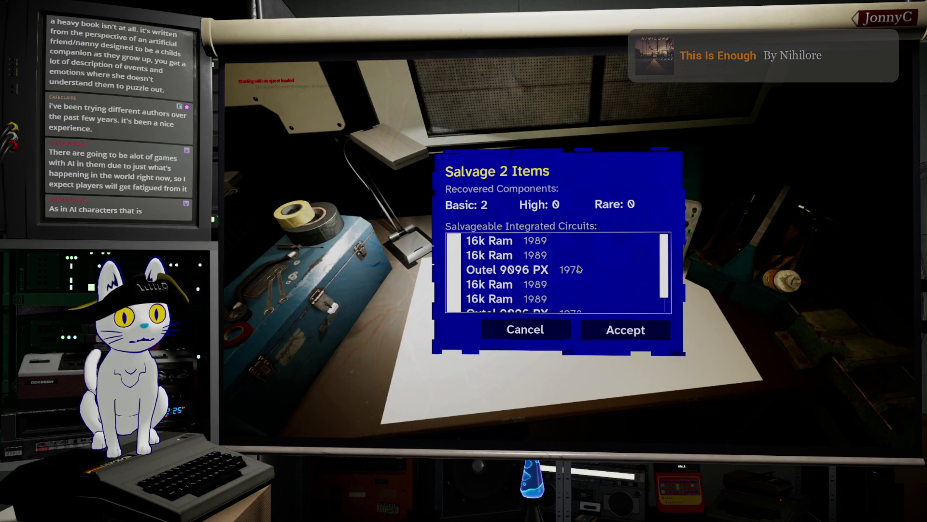
scroll(582, 269, "down", 2)
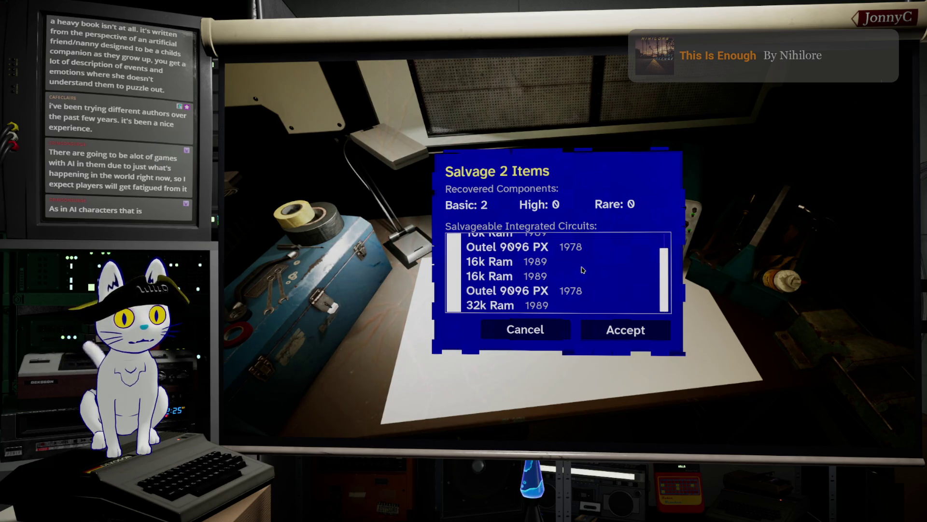
scroll(582, 269, "up", 3)
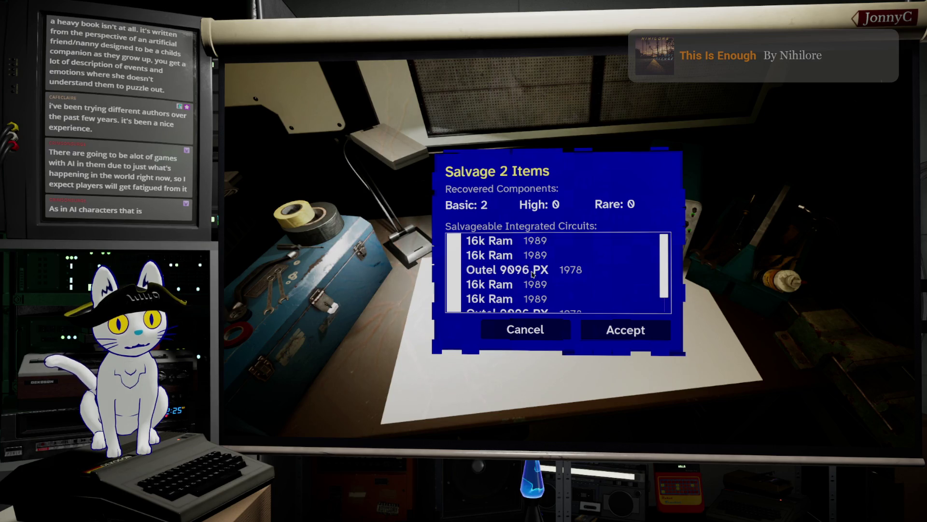
left_click(547, 333)
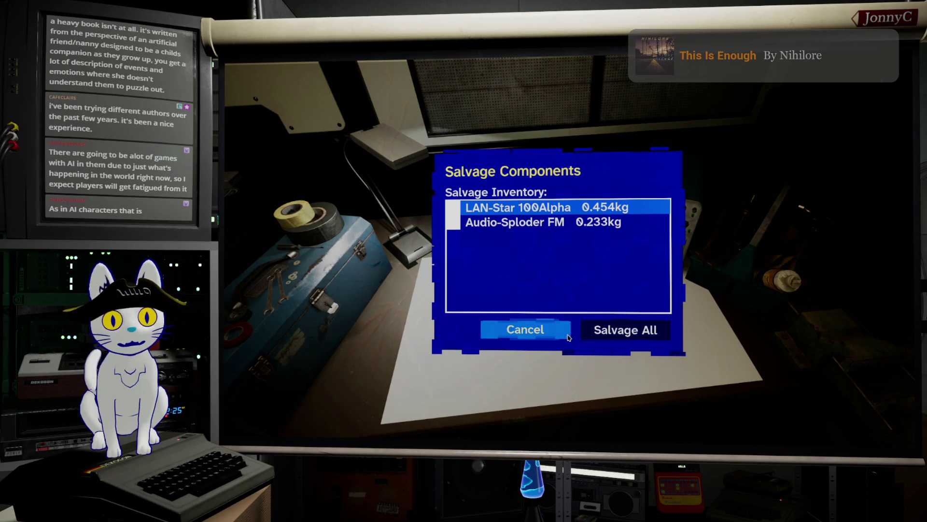
left_click(568, 335)
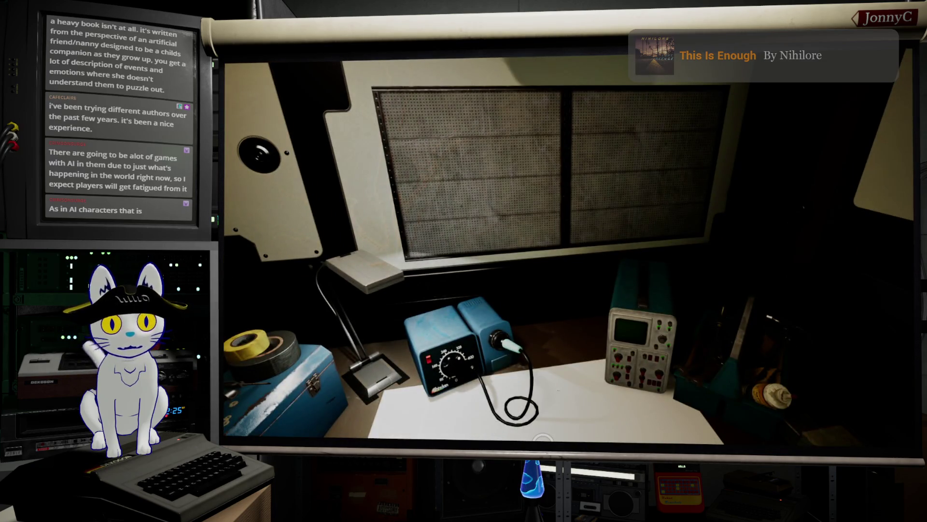
Stop the play session with Esc and leave immersive mode with F11 to restore the full editor.
key("Escape")
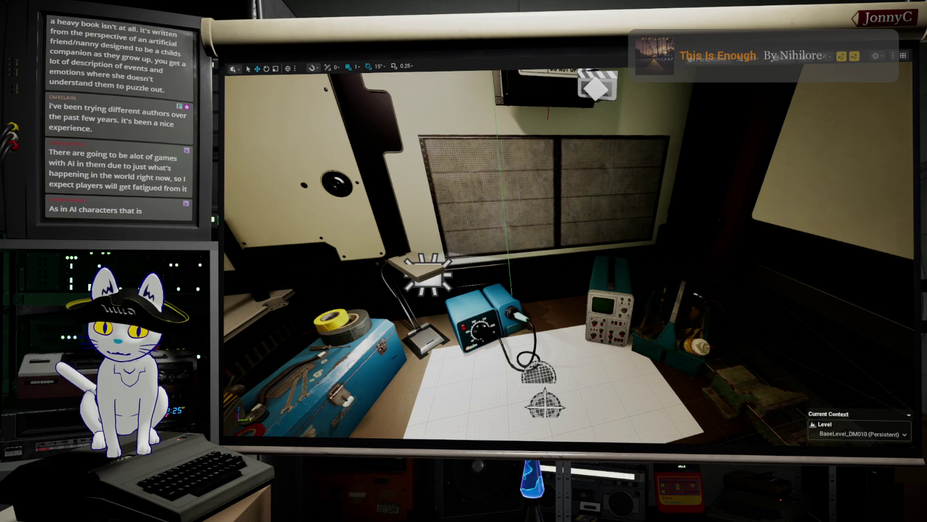
left_click(543, 225)
key("F11")
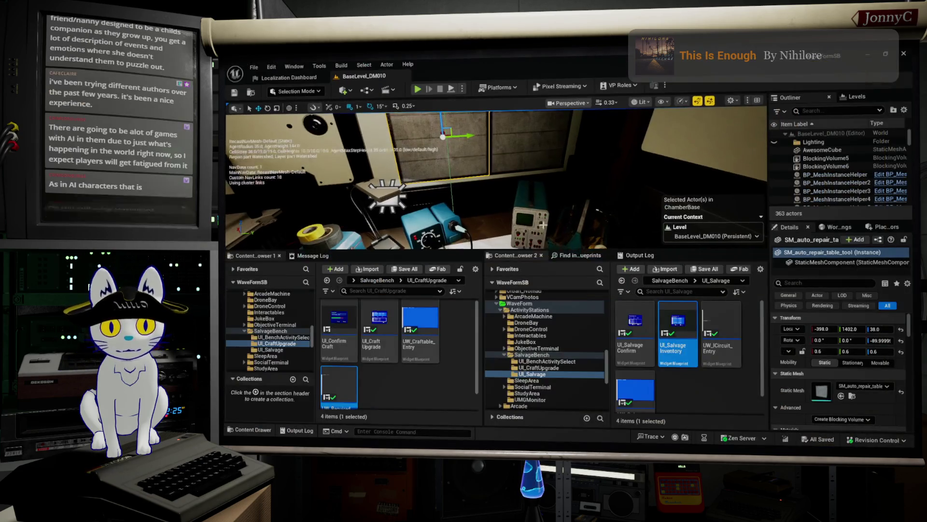
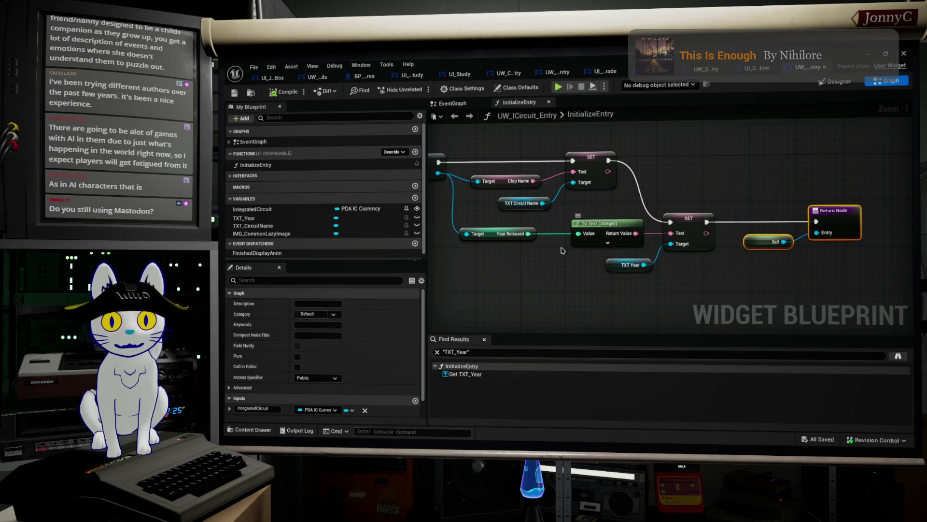
Nudge the To Text (Integer) node left, select both Target getters, then move to the Designer view.
left_click_drag(599, 223, 593, 223)
left_click(742, 275)
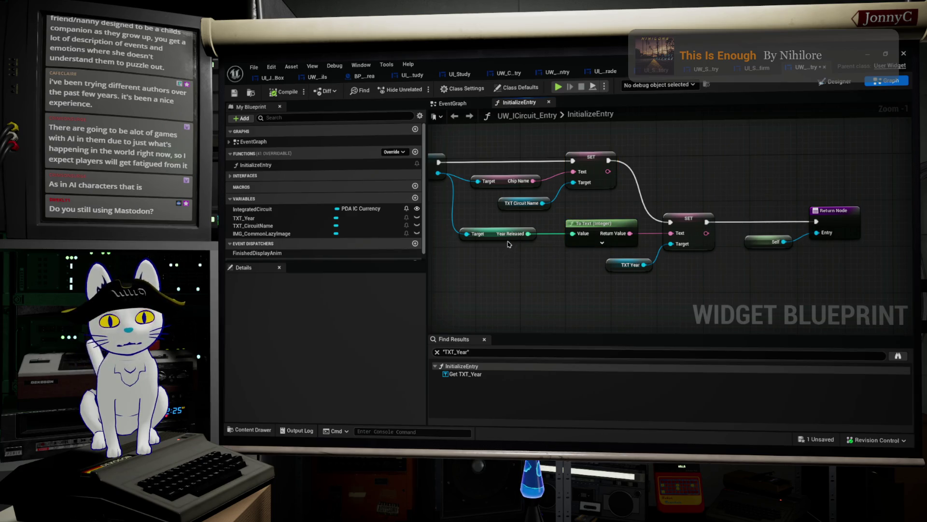
left_click_drag(488, 254, 488, 187)
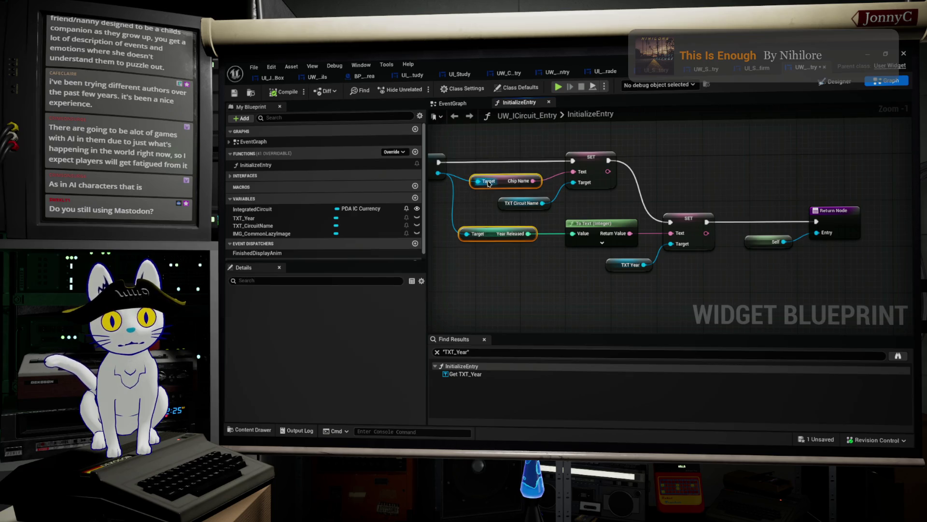
left_click(839, 83)
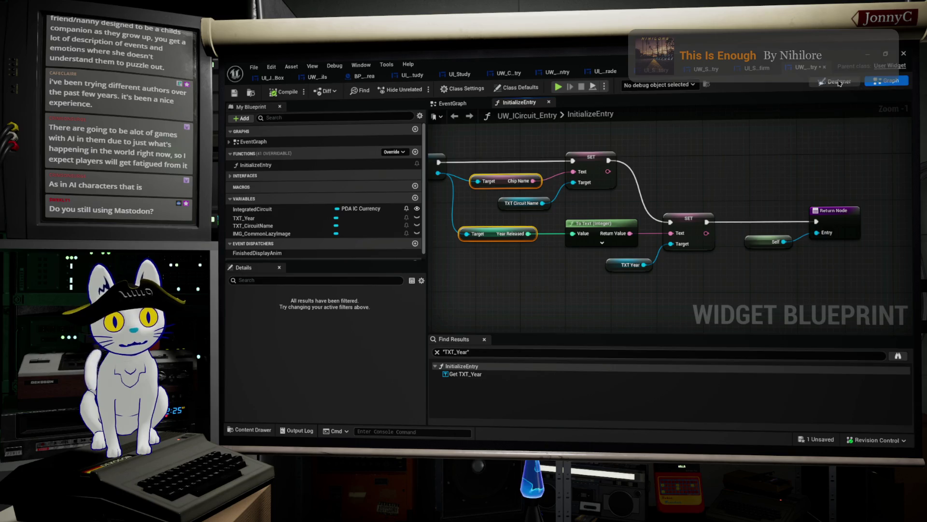
Set the spacer between the circuit name and year to Fill.
left_click(423, 265)
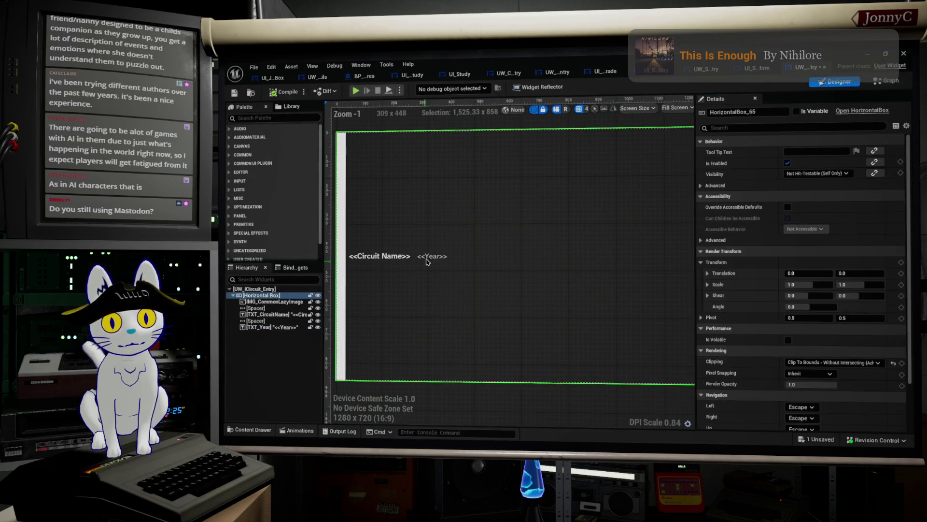
left_click(427, 256)
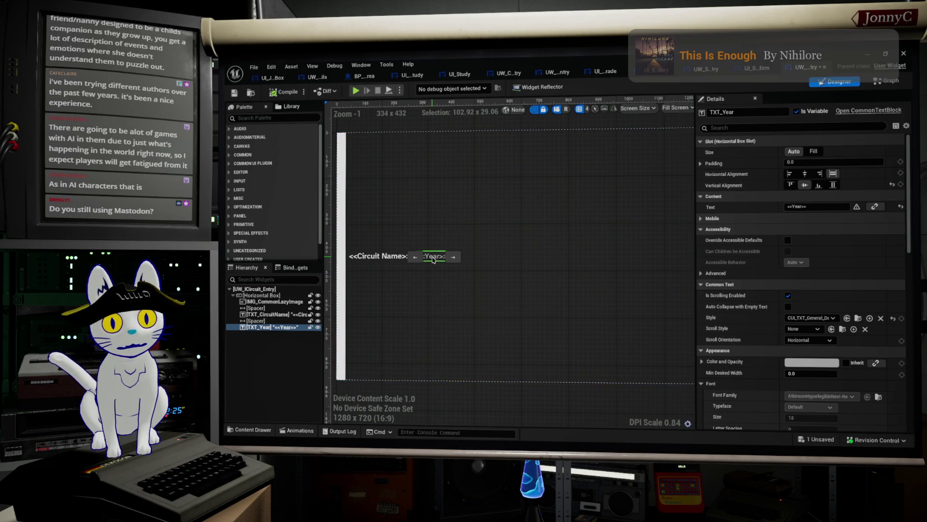
left_click(493, 297)
left_click(432, 257)
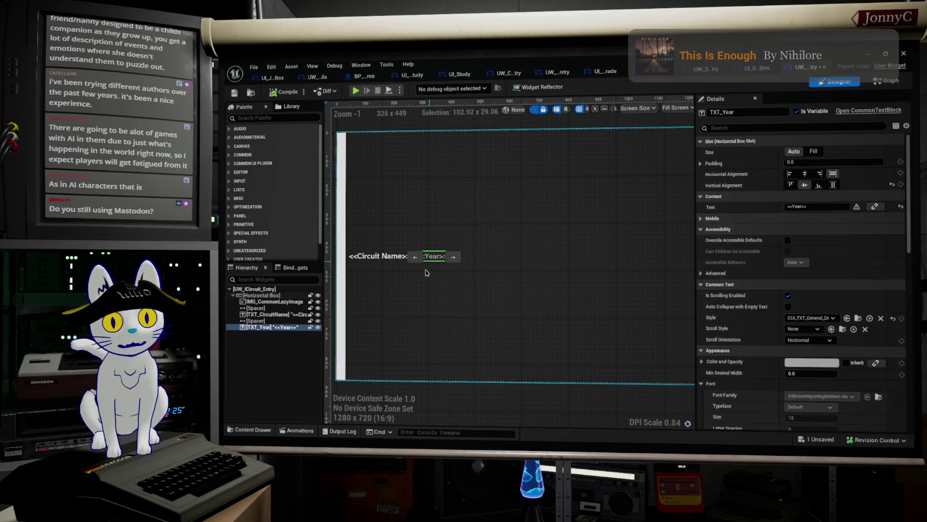
left_click(415, 289)
scroll(531, 289, "down", 4)
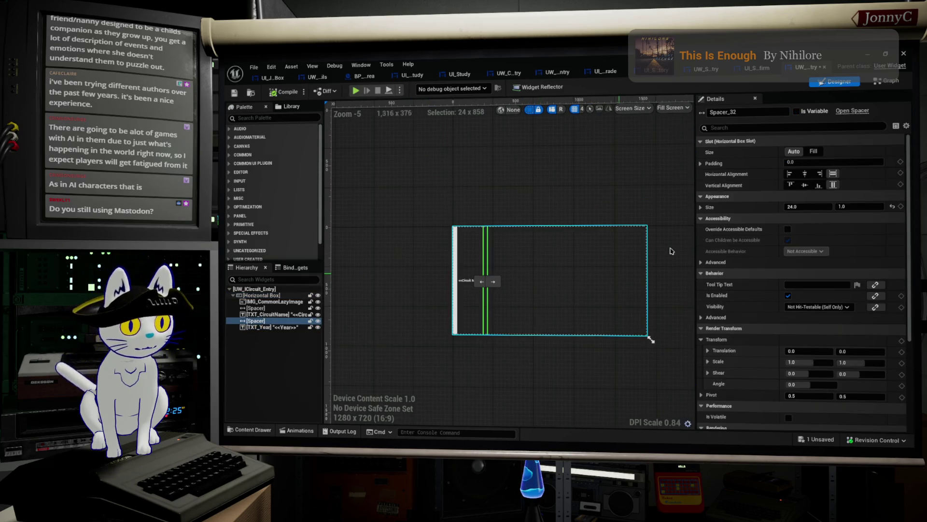
left_click(814, 151)
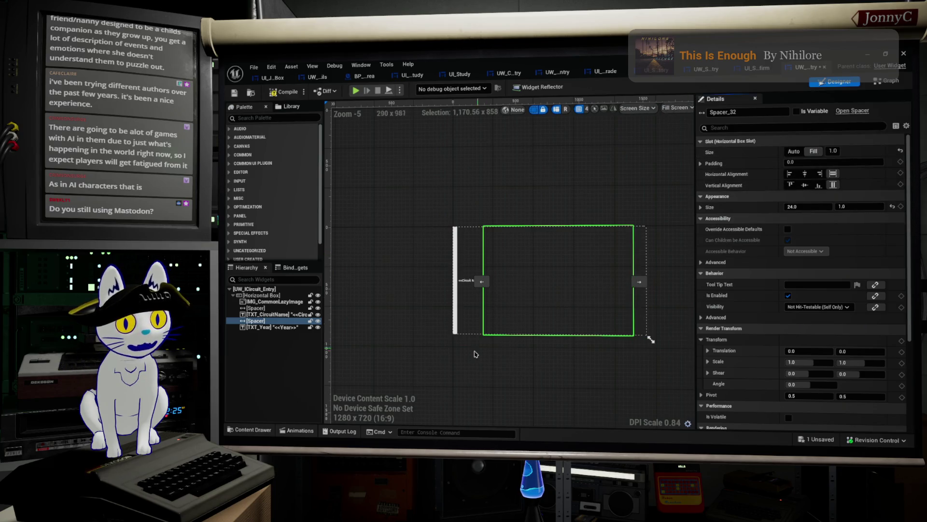
scroll(654, 348, "up", 2)
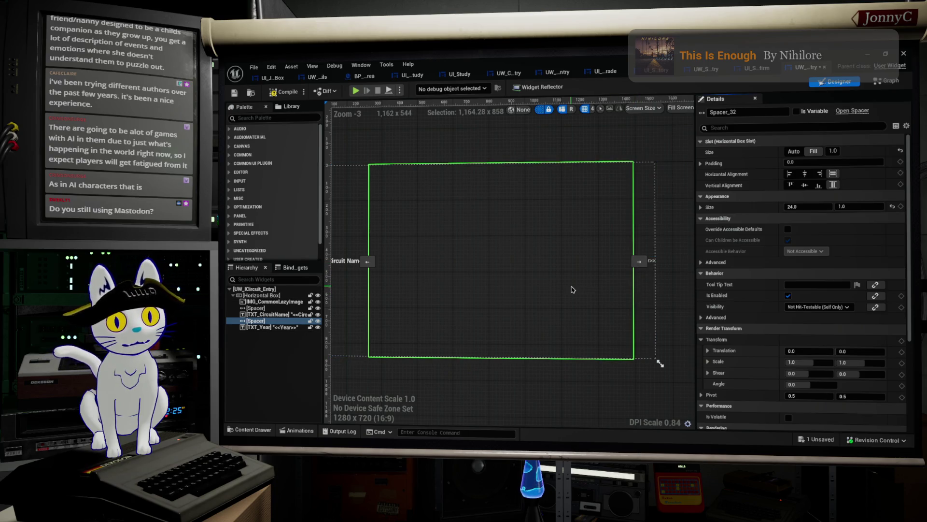
Paste a new Spacer at the end of the Horizontal Box, set to Auto with Size X 50.
left_click(649, 262)
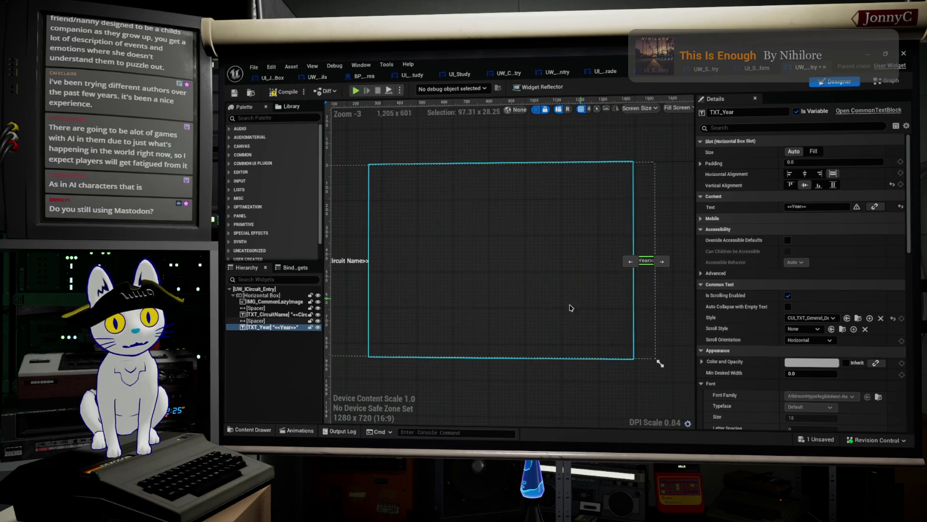
left_click(254, 321)
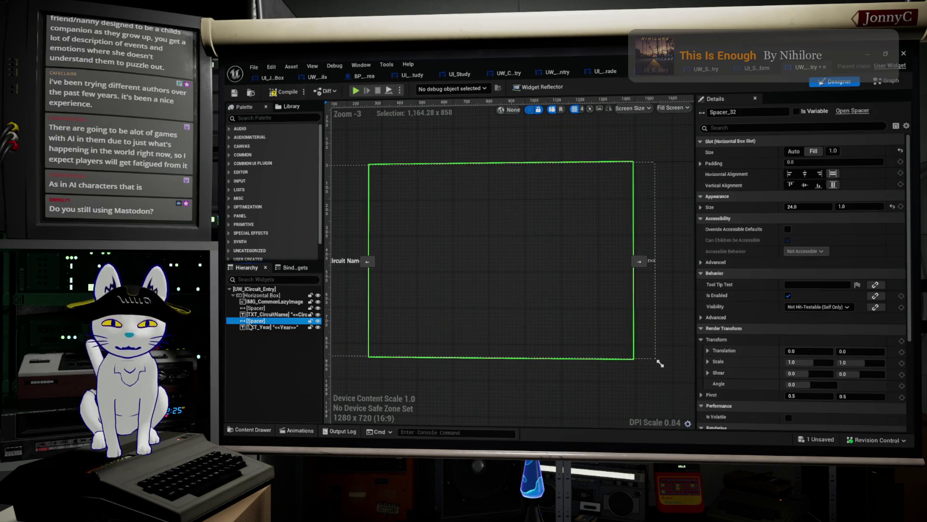
left_click(256, 295)
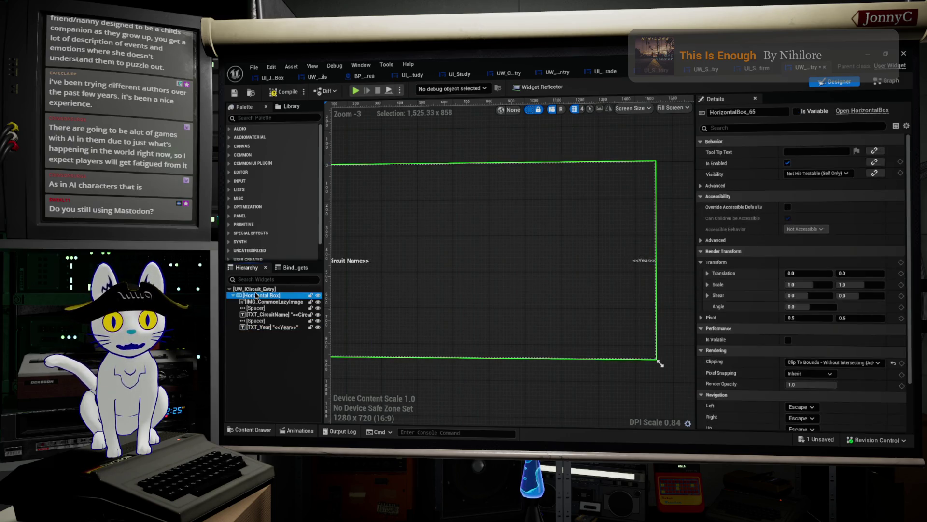
key("ctrl+v")
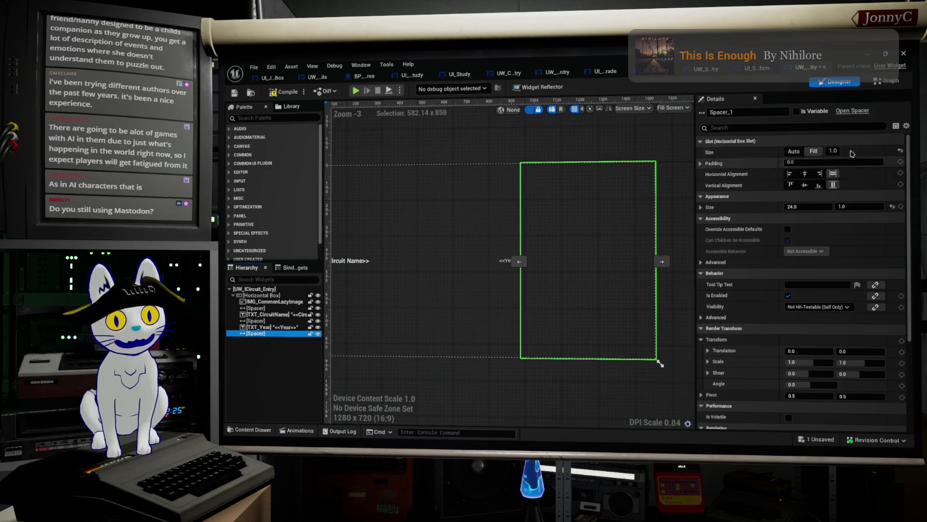
left_click(792, 152)
left_click_drag(807, 206, 817, 210)
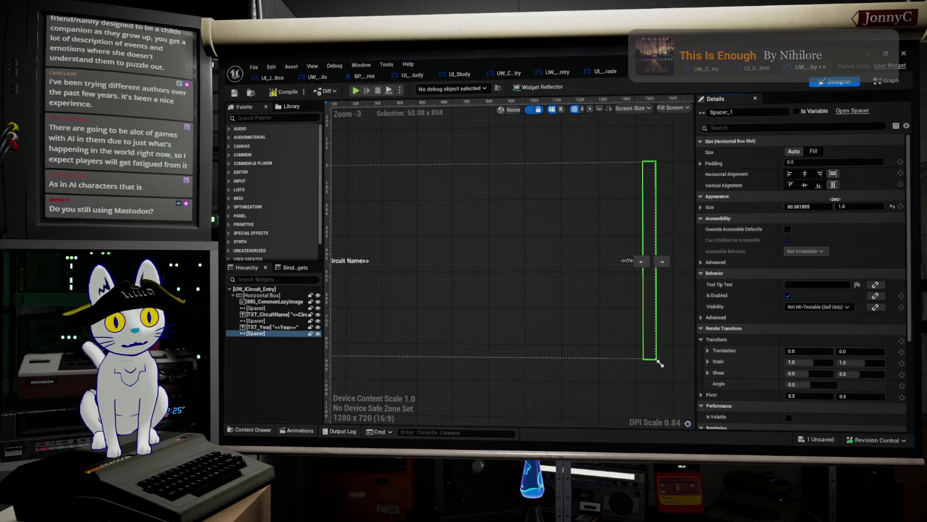
left_click(817, 211)
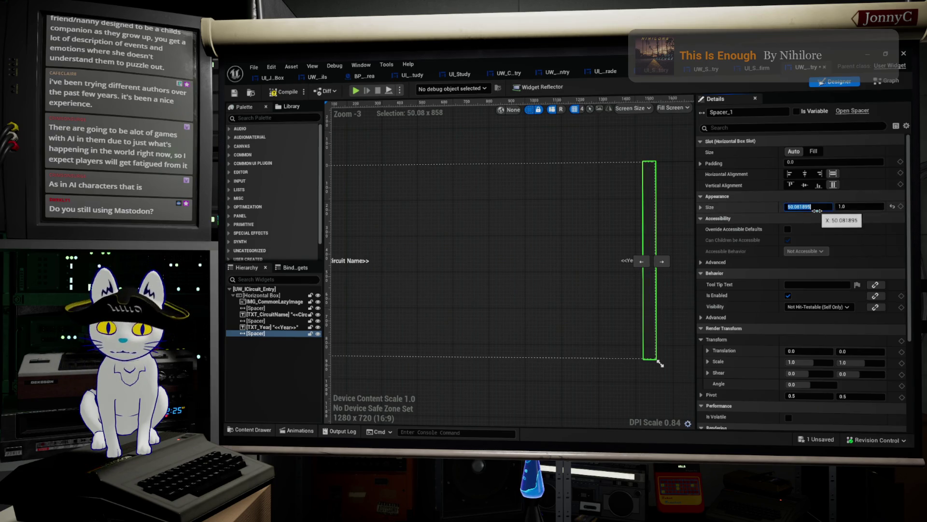
type("50")
key("Return")
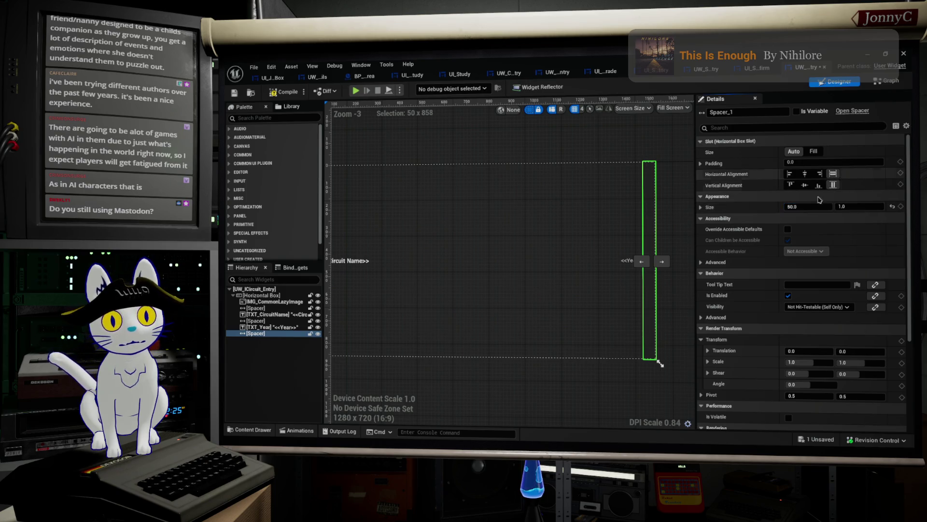
scroll(536, 275, "down", 1)
scroll(536, 276, "up", 4)
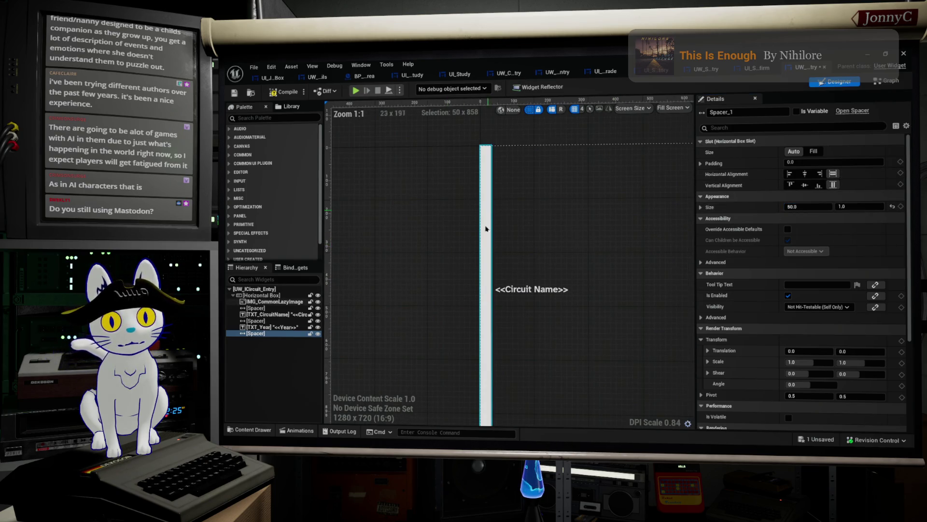
Save the UW_ICircuit_Entry widget blueprint and close its editor.
left_click(485, 245)
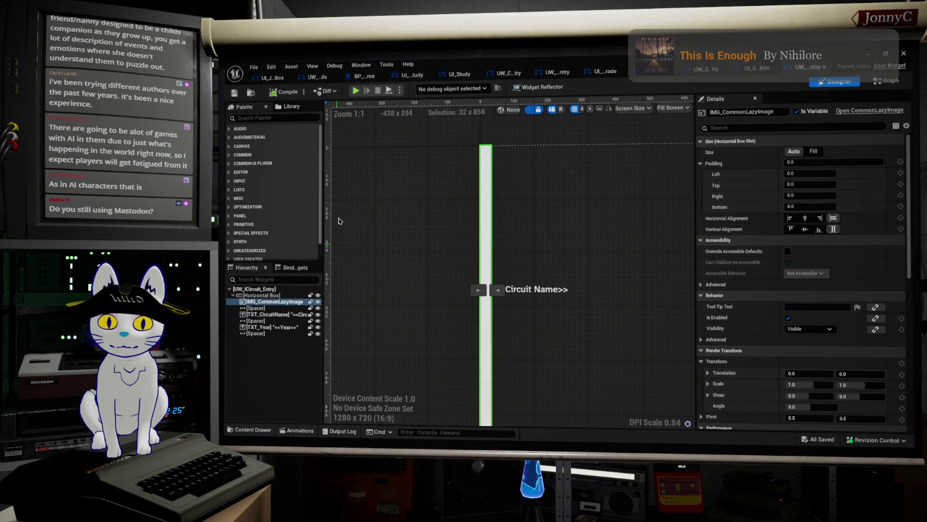
left_click(235, 93)
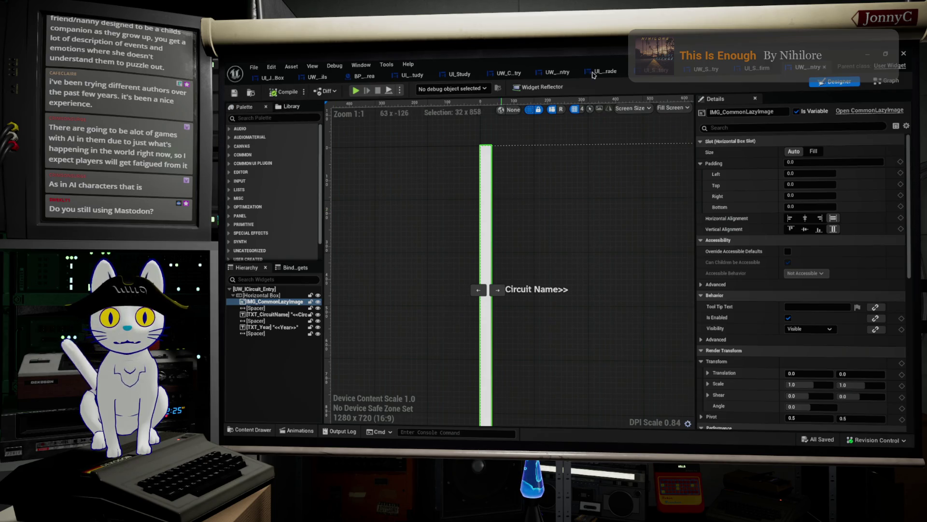
left_click(903, 53)
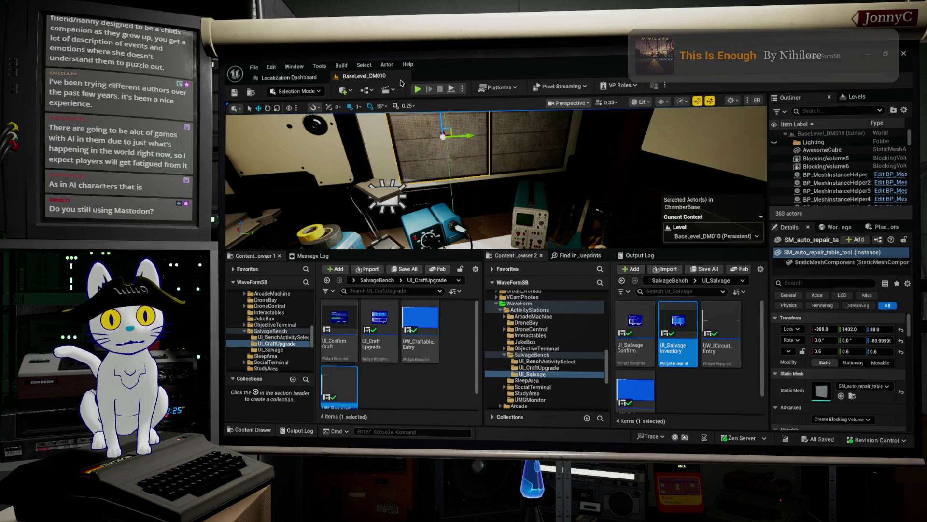
Play the level full screen and preview salvaging Audio-Sploder FM with Salvage All.
key("alt+p")
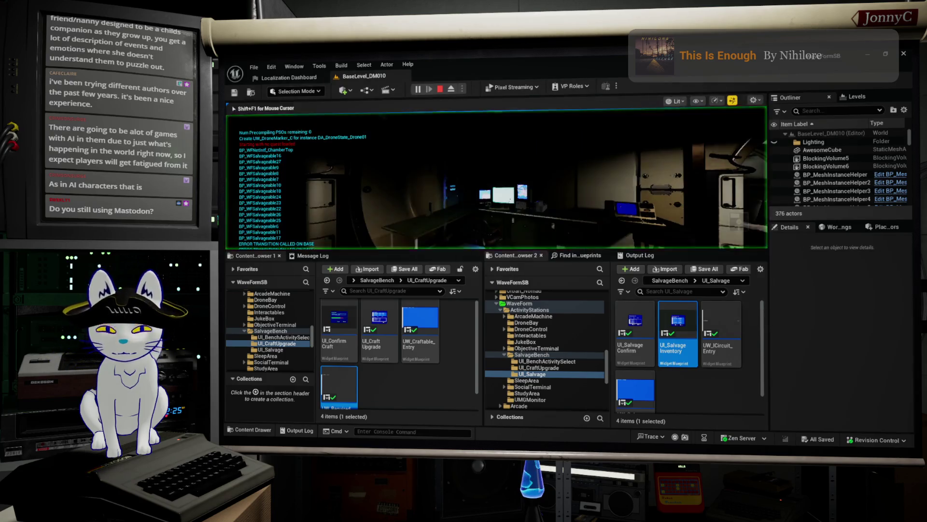
key("F11")
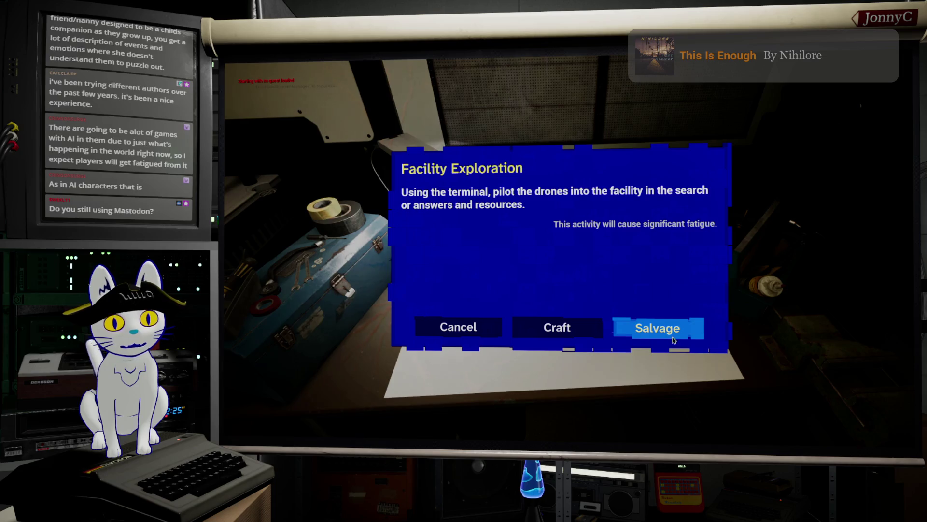
left_click(670, 329)
left_click(603, 224)
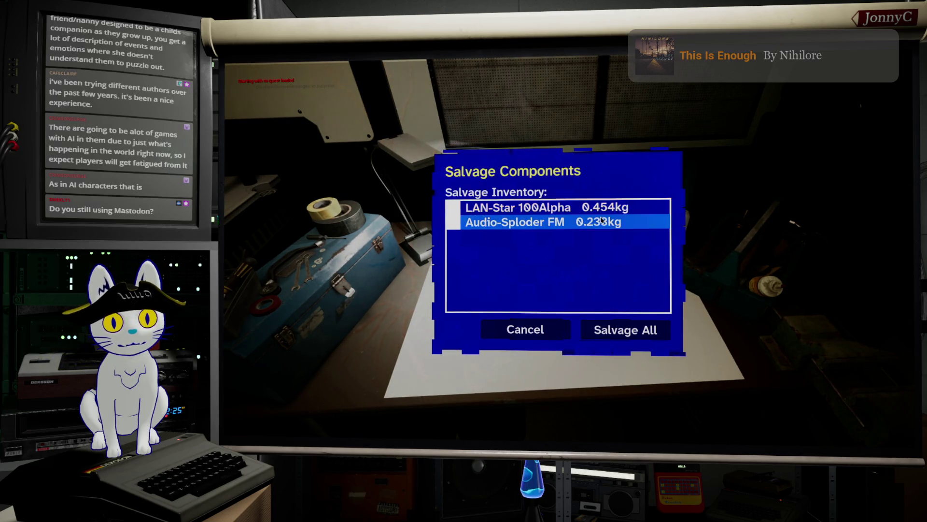
left_click(614, 328)
scroll(627, 270, "down", 3)
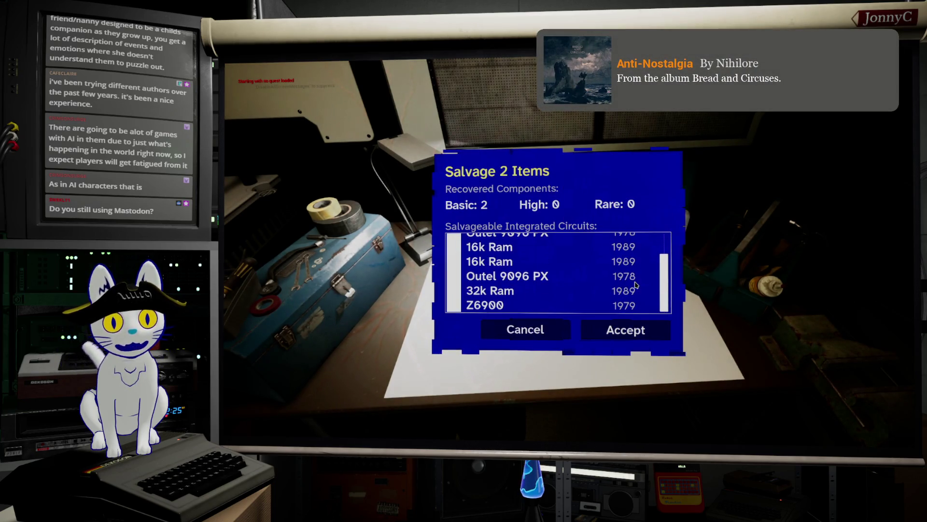
scroll(632, 283, "up", 3)
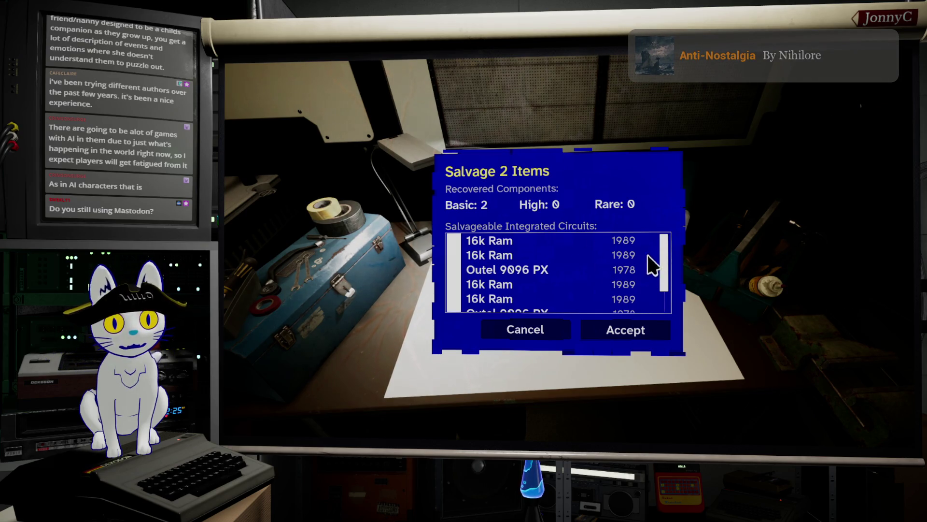
Cancel the salvage result and the salvage popup, then stop the play session.
left_click(554, 331)
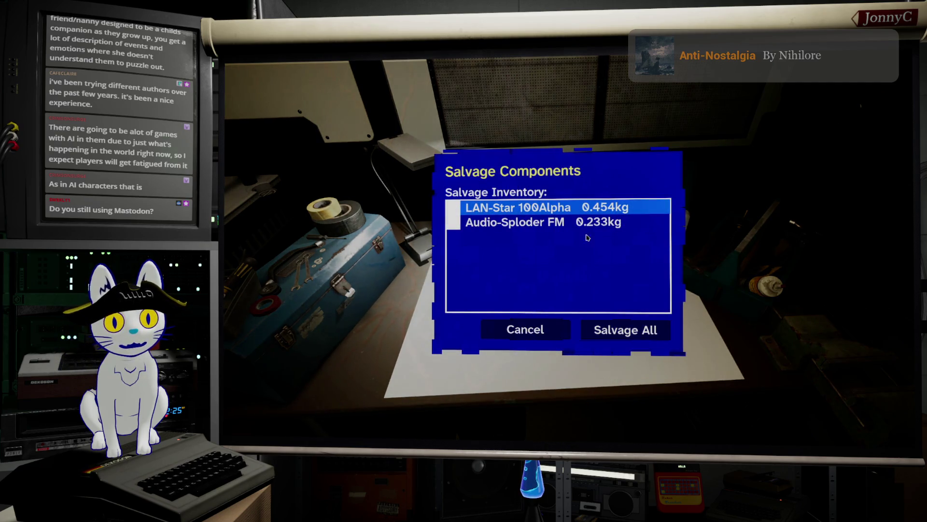
left_click(631, 225)
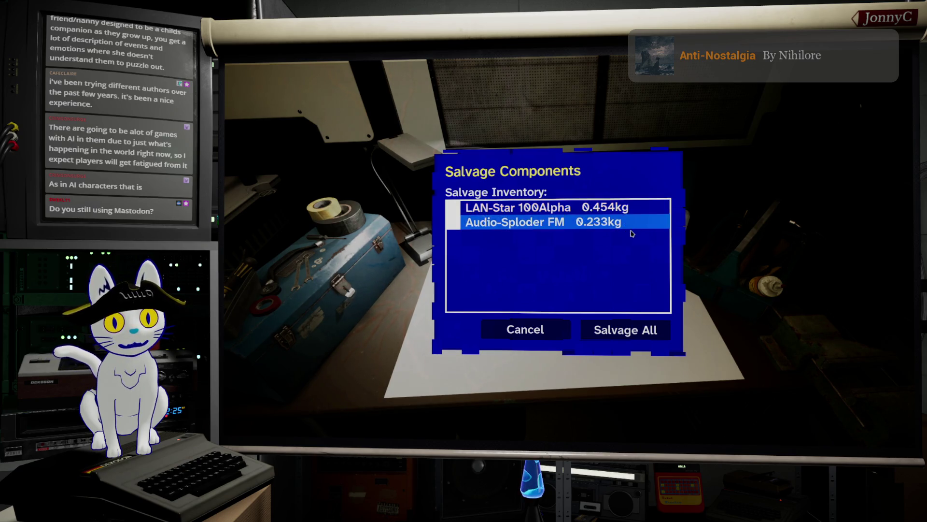
left_click(543, 329)
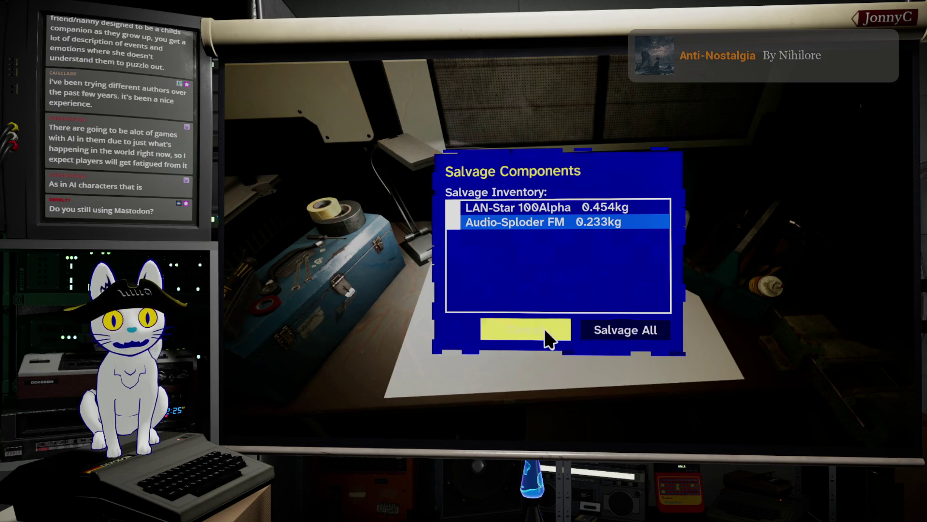
key("Escape")
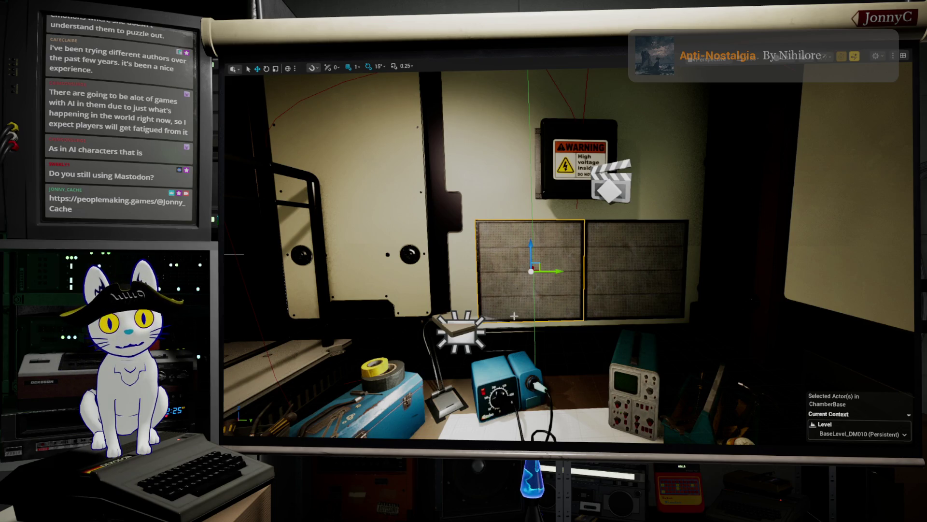
Pull the viewport camera back to show the desk, then return to the widget blueprint editor.
left_click_drag(528, 312, 527, 350)
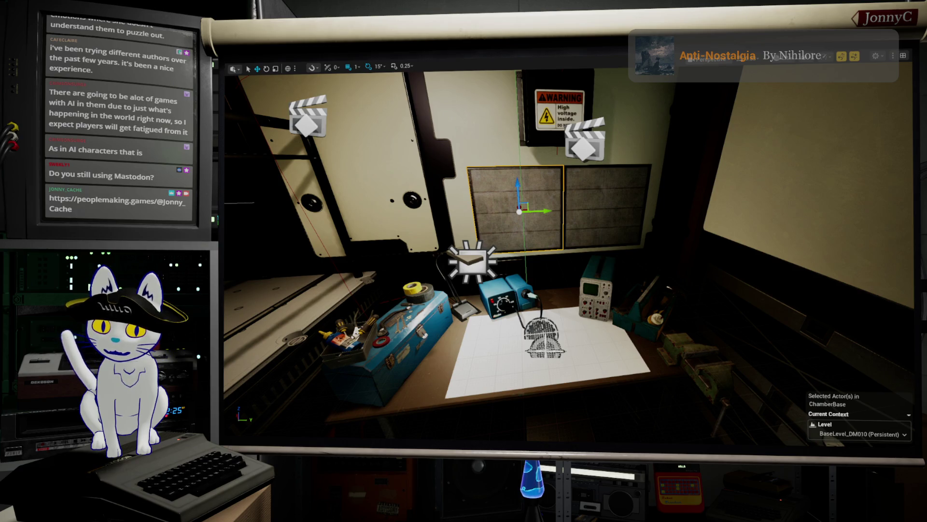
key("alt+Tab")
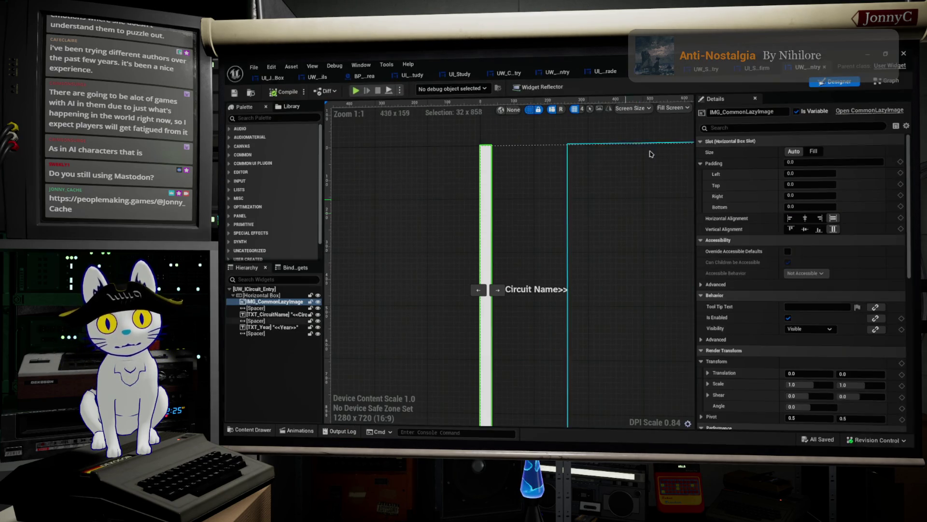
In UW_Salvage_Entry, set the spacer between name and weight to Fill.
left_click(706, 69)
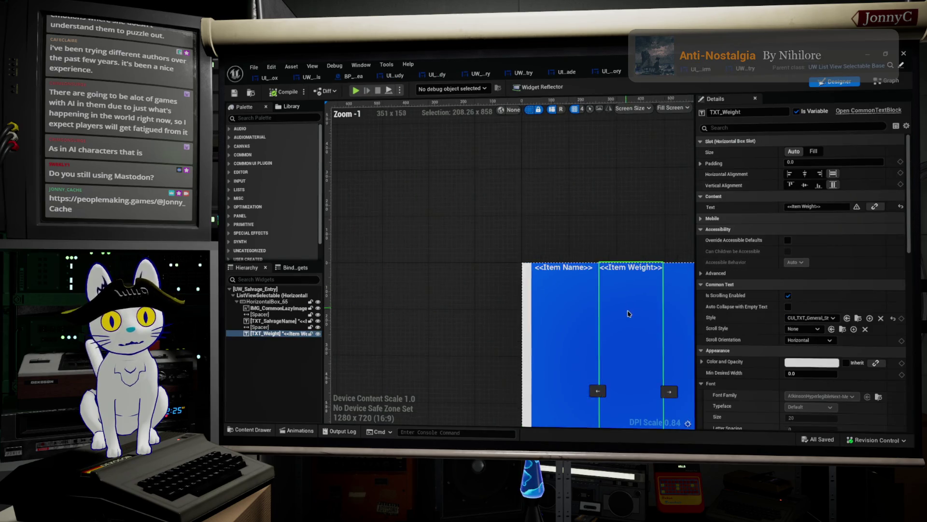
scroll(628, 312, "down", 3)
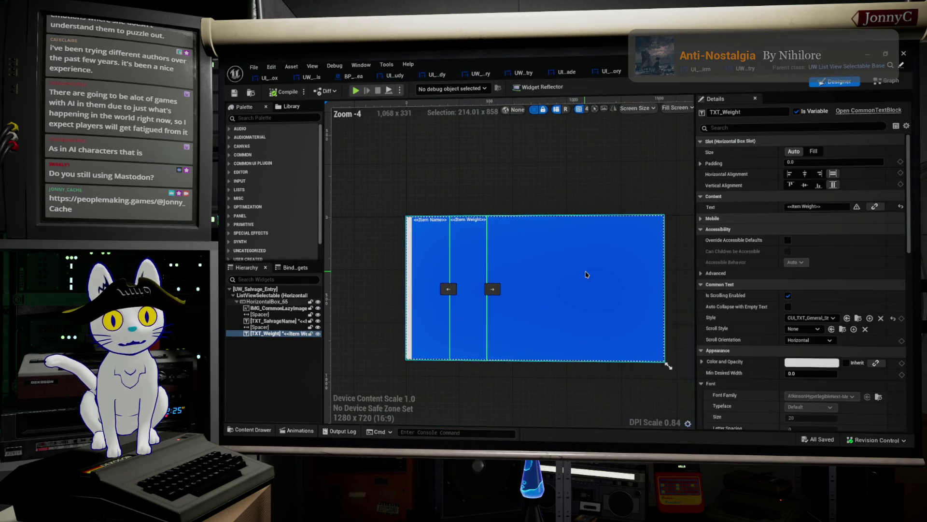
left_click(586, 274)
left_click(265, 327)
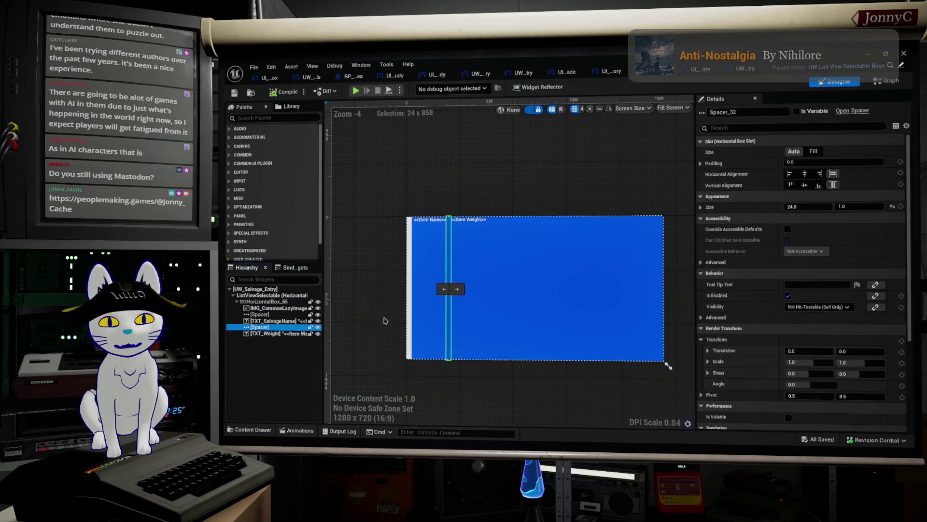
left_click(814, 153)
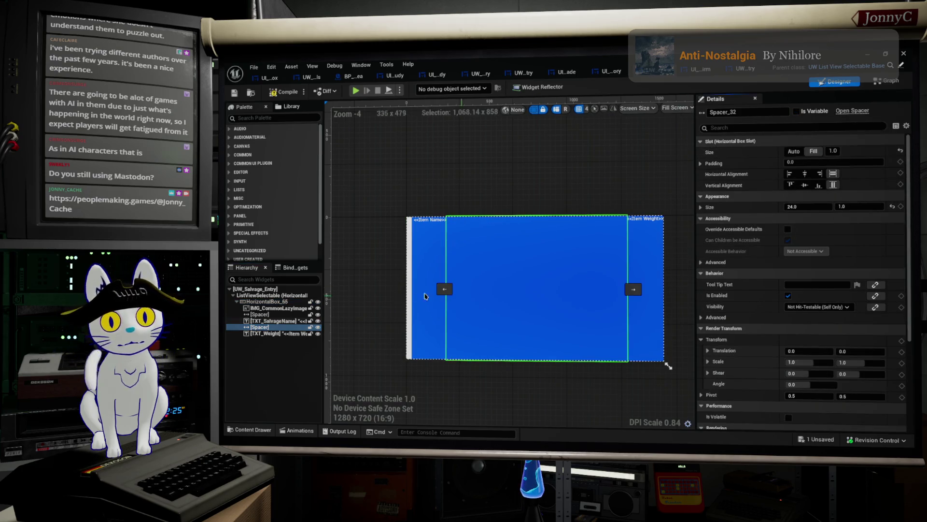
Paste a copy of the spacer after TXT_Weight and give it Size X 40.
left_click(257, 329)
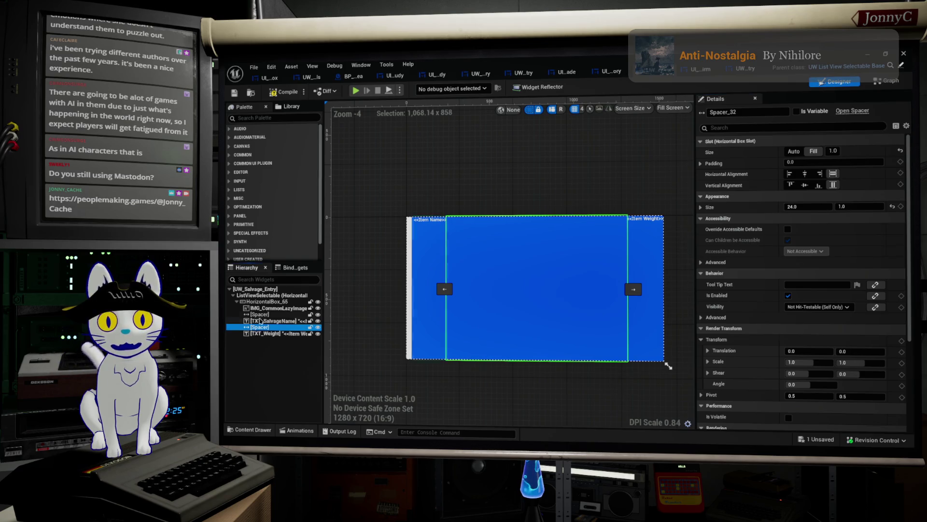
left_click(266, 301)
key("ctrl+v")
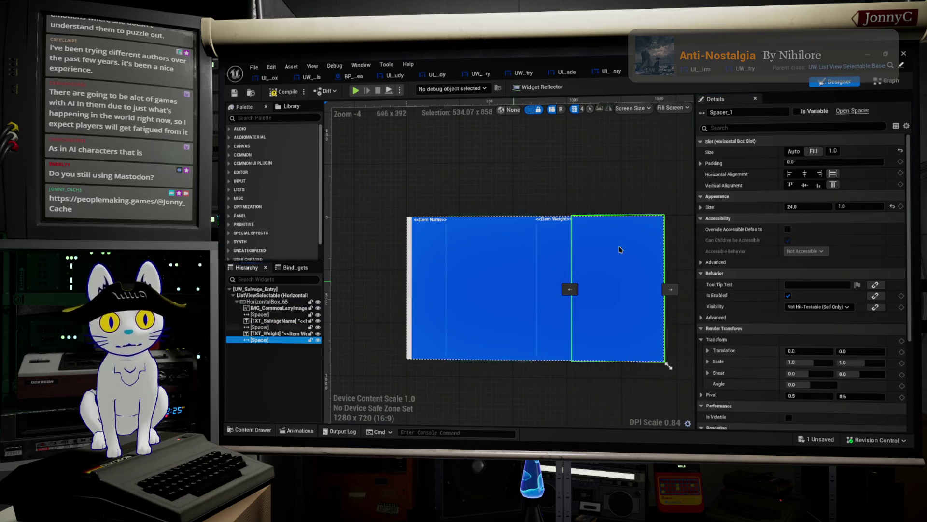
left_click(807, 207)
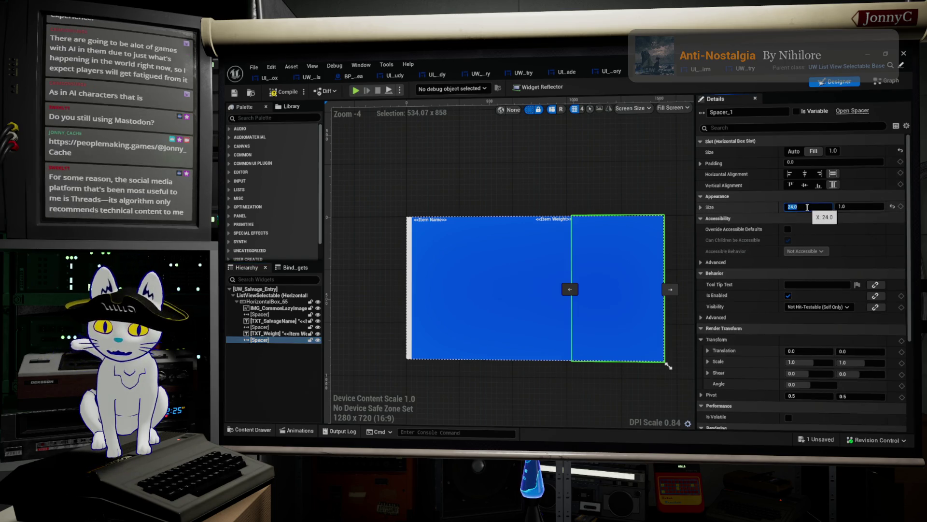
type("40")
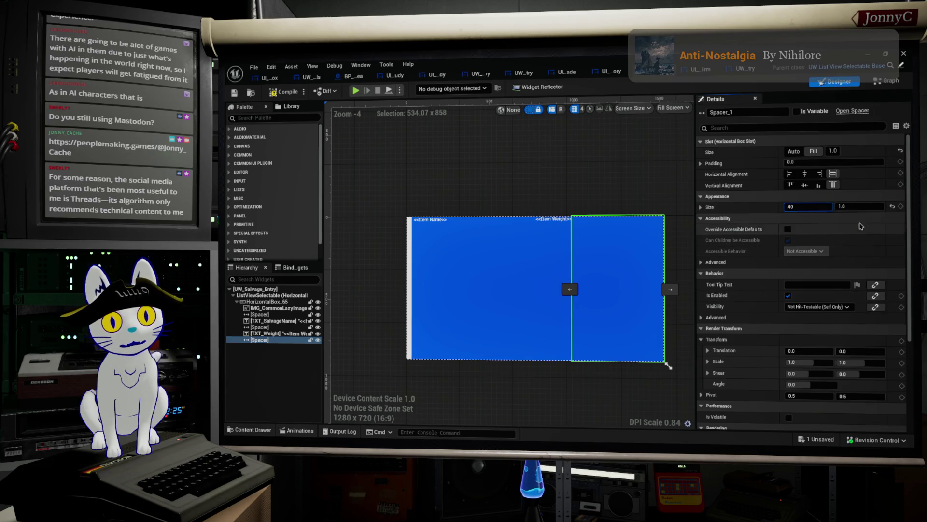
left_click(870, 220)
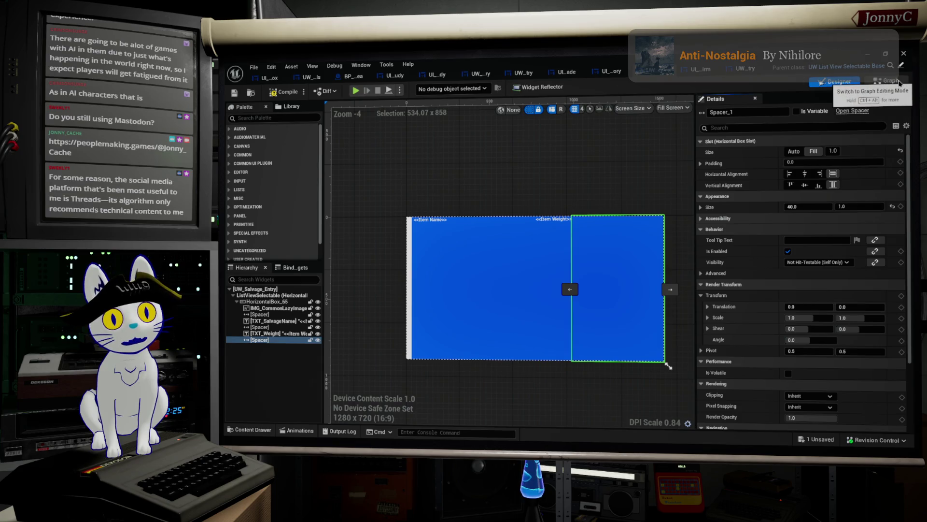
left_click(744, 70)
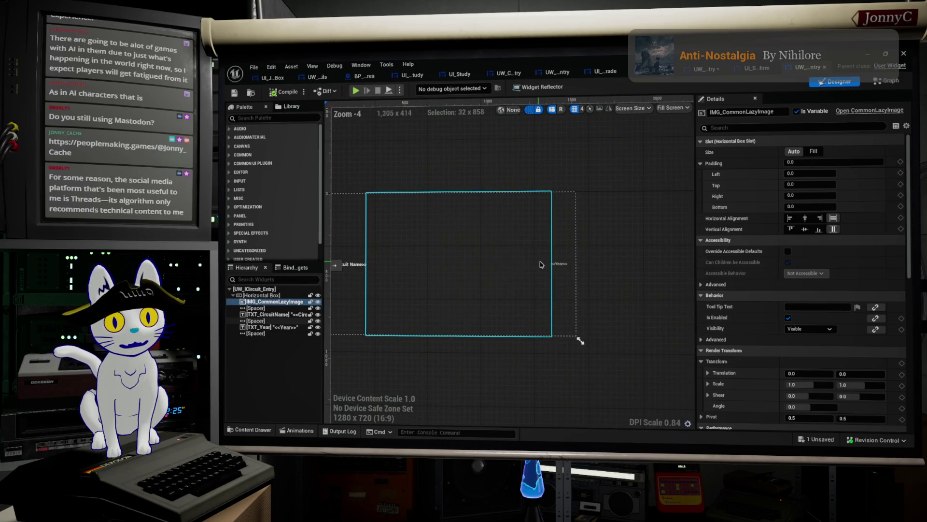
Change UW_ICircuit_Entry's trailing spacer Size X from 50 to 40, then switch to the browser.
left_click(573, 278)
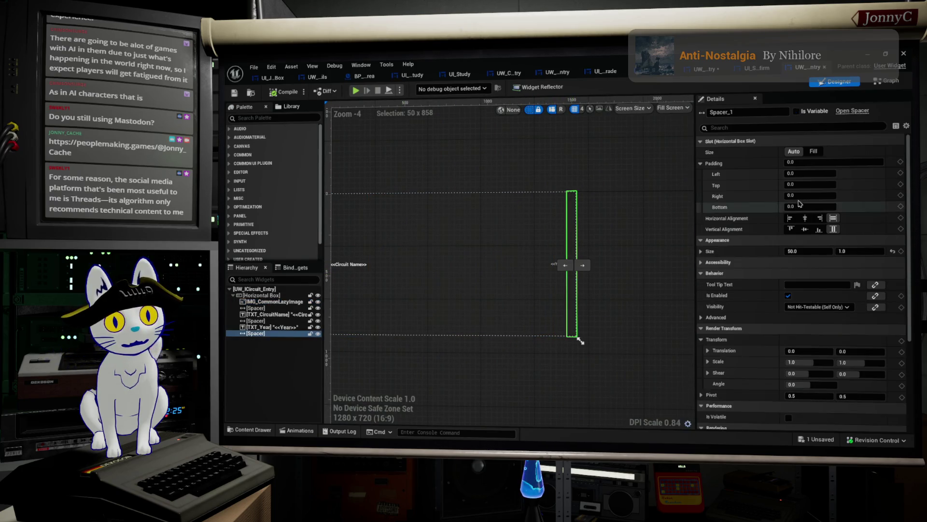
left_click(809, 251)
type("40")
left_click(843, 252)
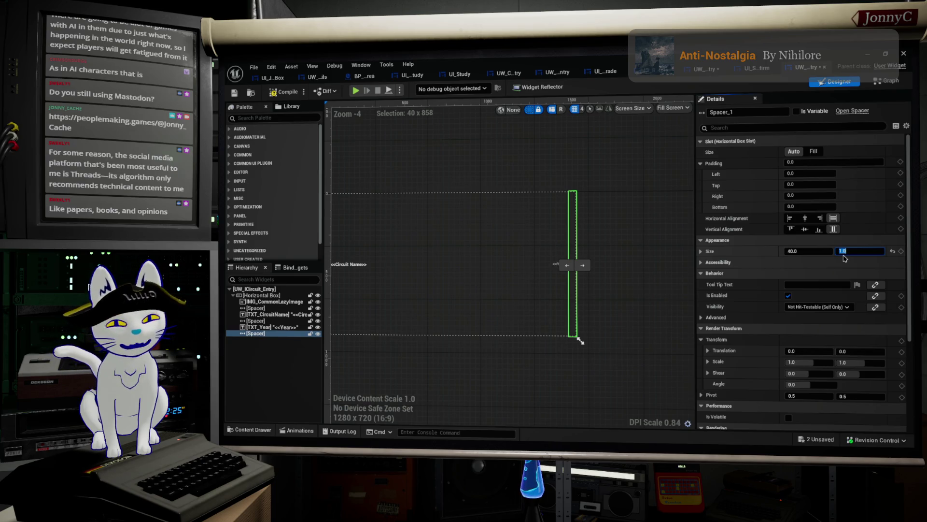
key("Return")
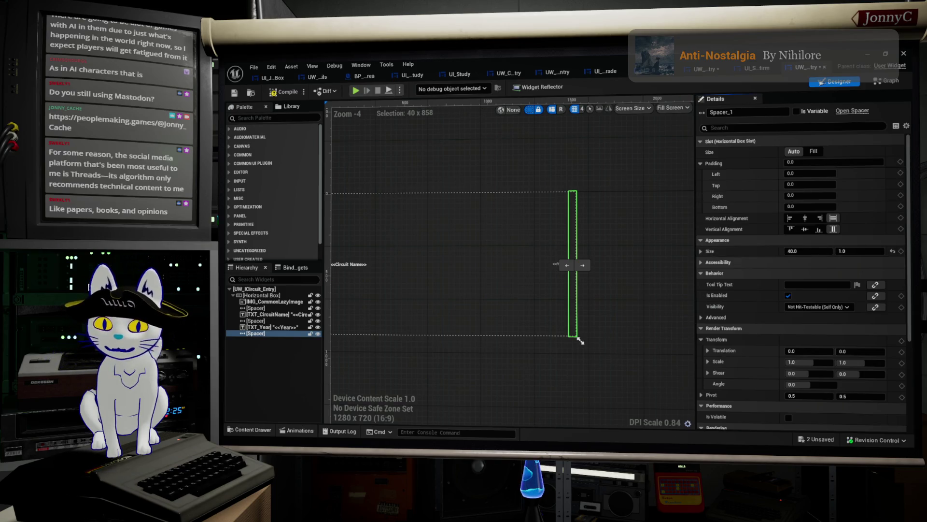
key("alt+Tab")
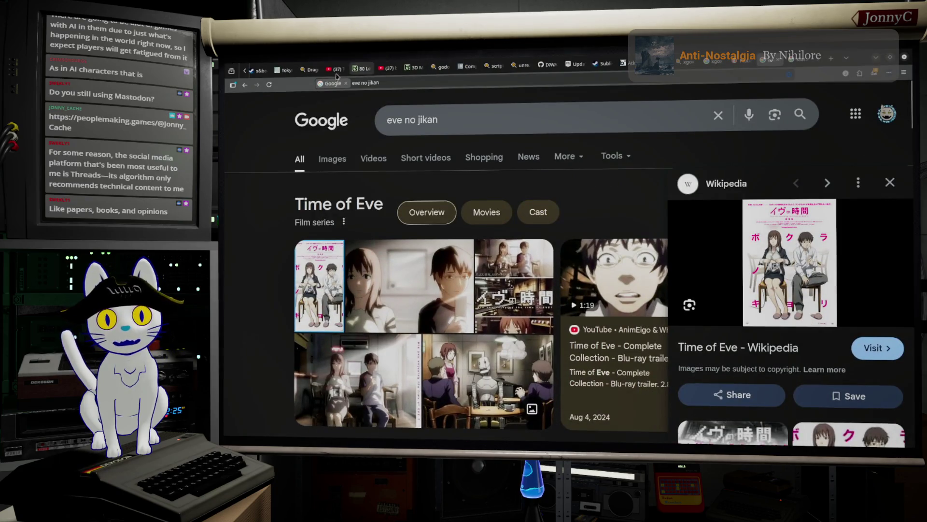
Go to the YouTube home page from the open tab and browse the recommendations.
left_click(388, 70)
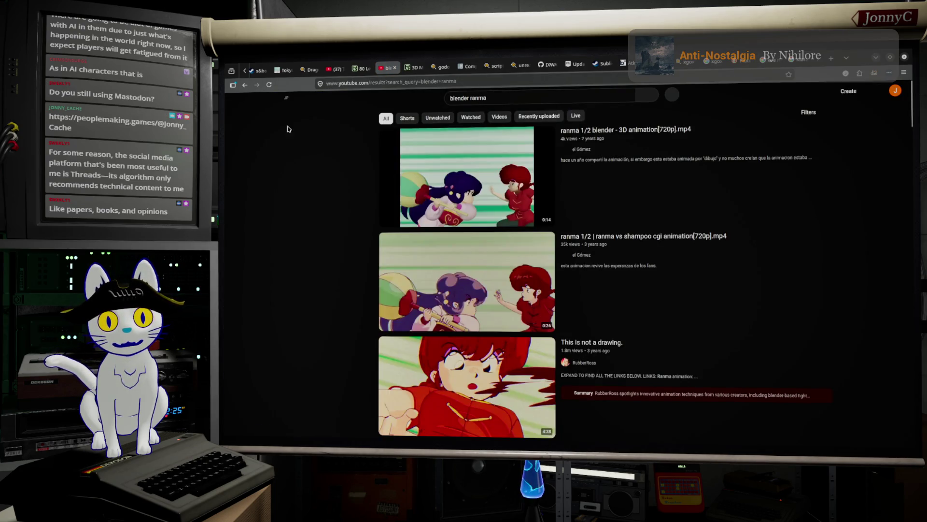
left_click(269, 106)
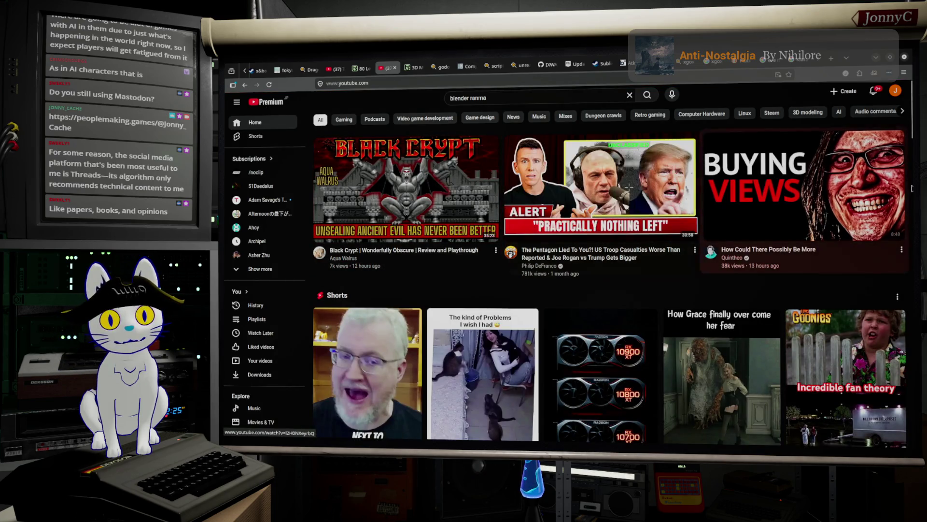
scroll(605, 192, "down", 4)
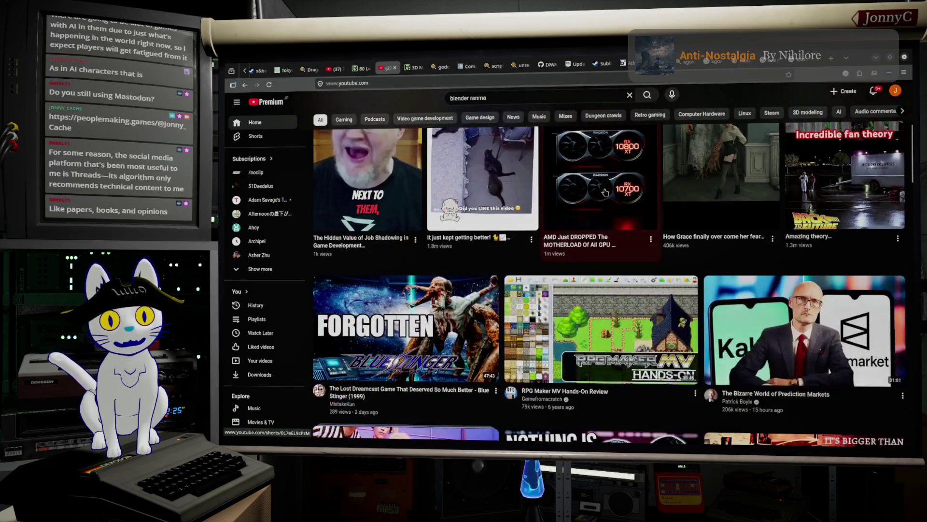
scroll(605, 192, "down", 5)
scroll(626, 246, "down", 4)
scroll(628, 193, "up", 12)
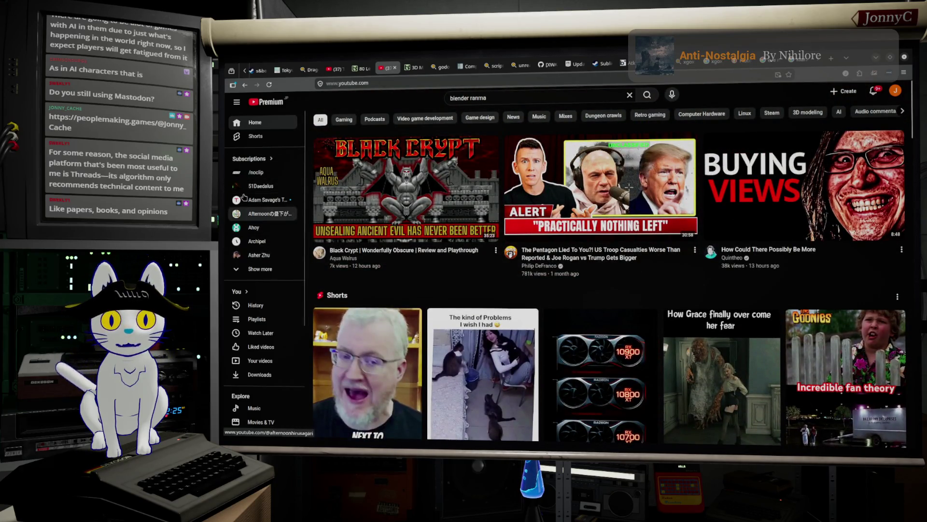
Scroll down through the Subscriptions feed's latest videos, then return to Unreal.
left_click(249, 158)
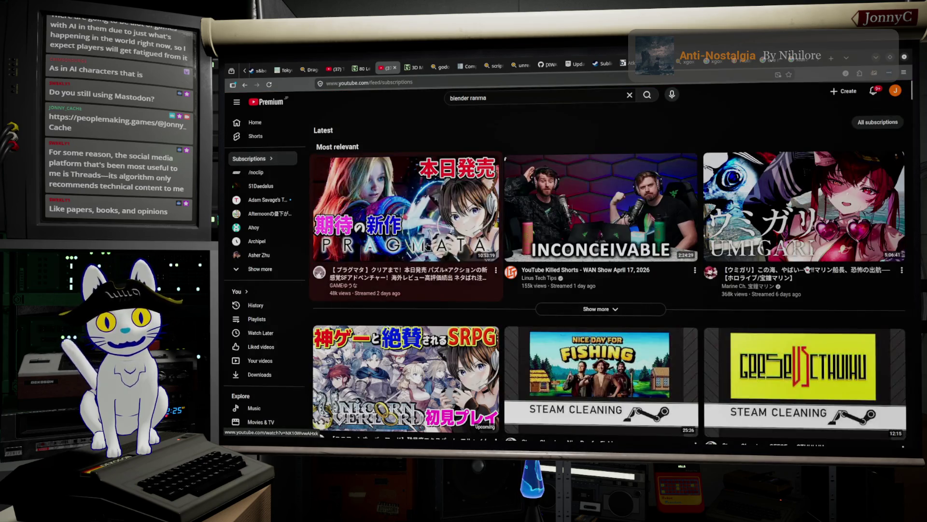
scroll(428, 246, "down", 2)
scroll(592, 218, "up", 2)
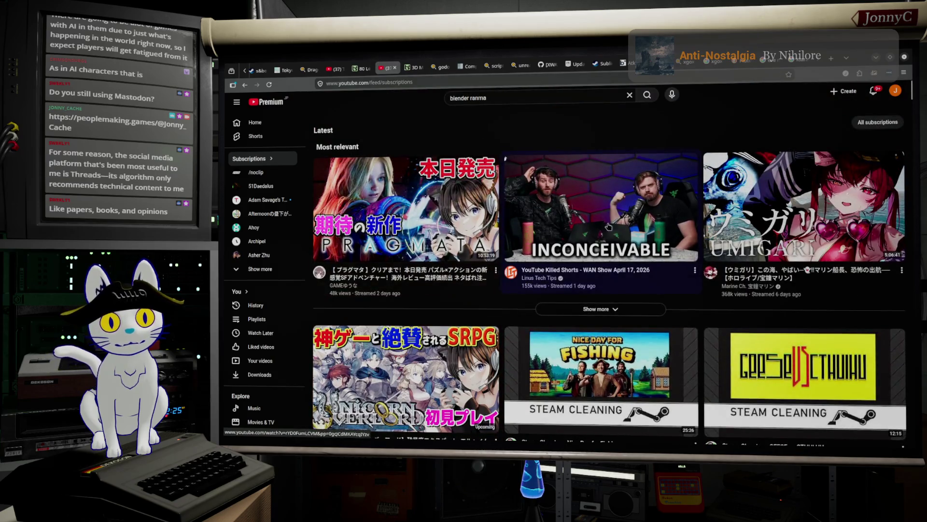
mouse_move(611, 218)
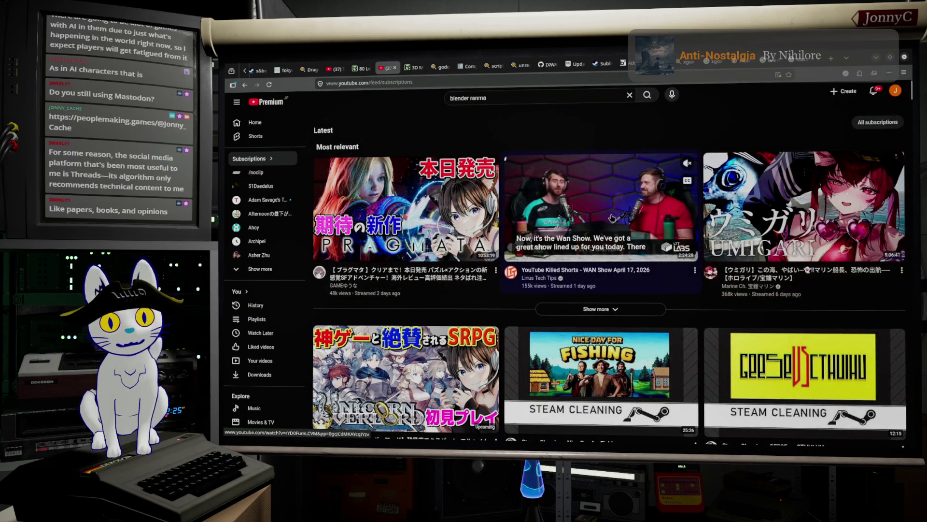
scroll(515, 260, "down", 7)
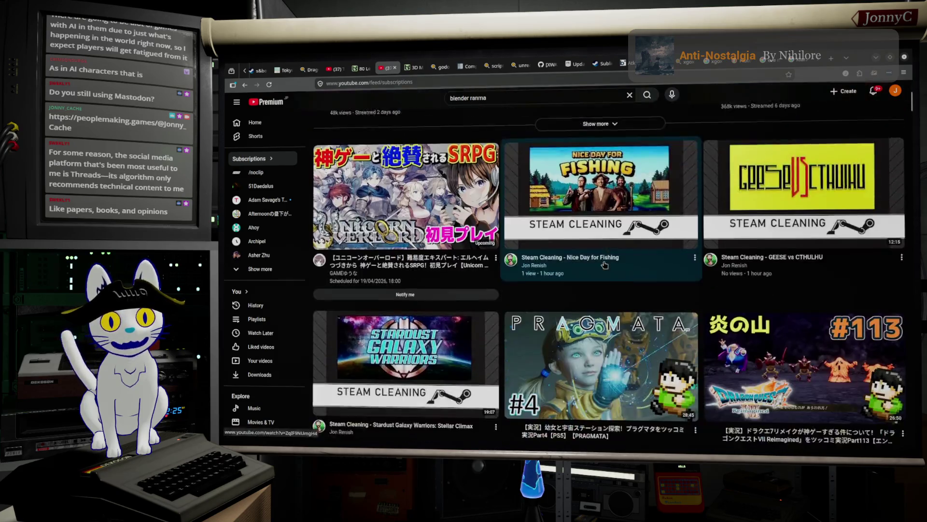
scroll(604, 263, "down", 7)
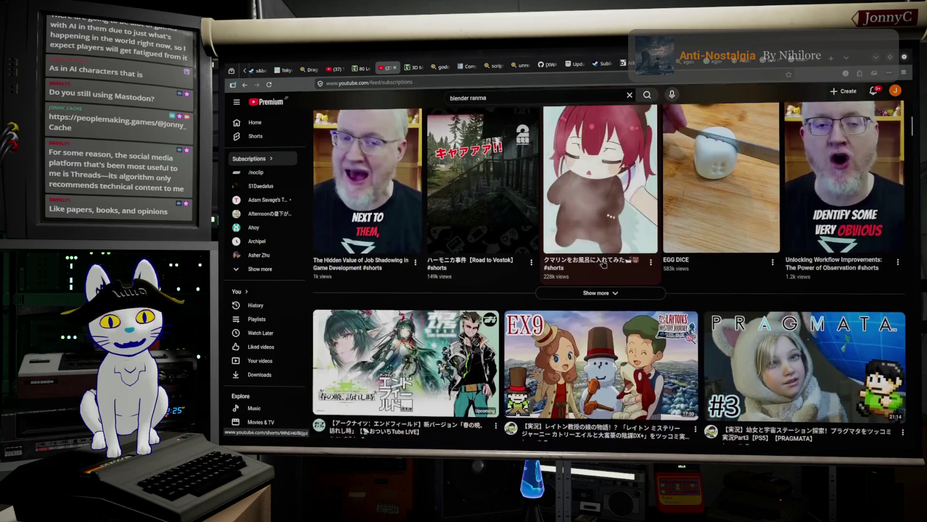
scroll(603, 263, "down", 7)
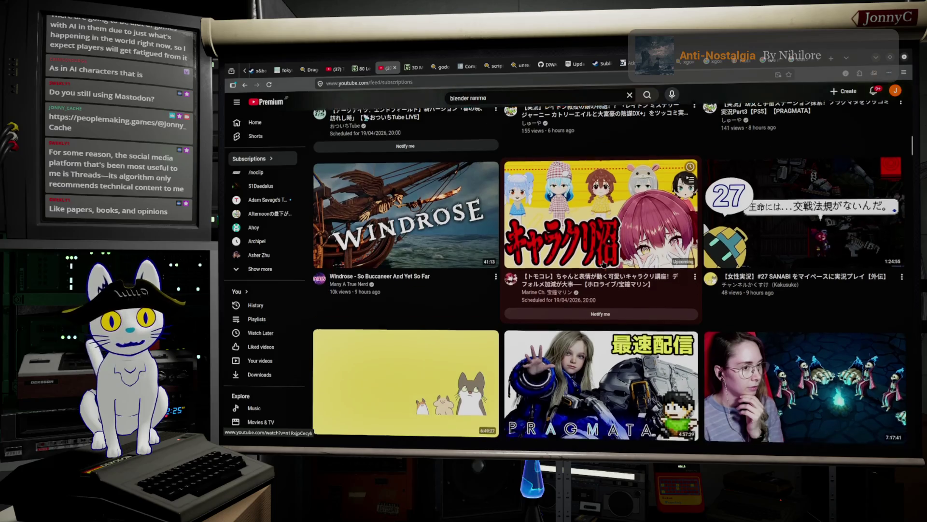
scroll(604, 263, "down", 7)
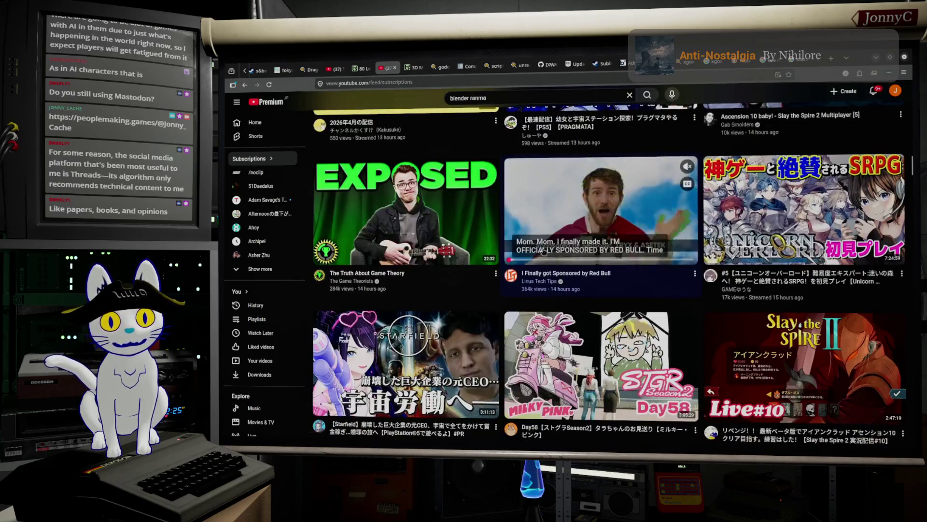
scroll(588, 240, "down", 5)
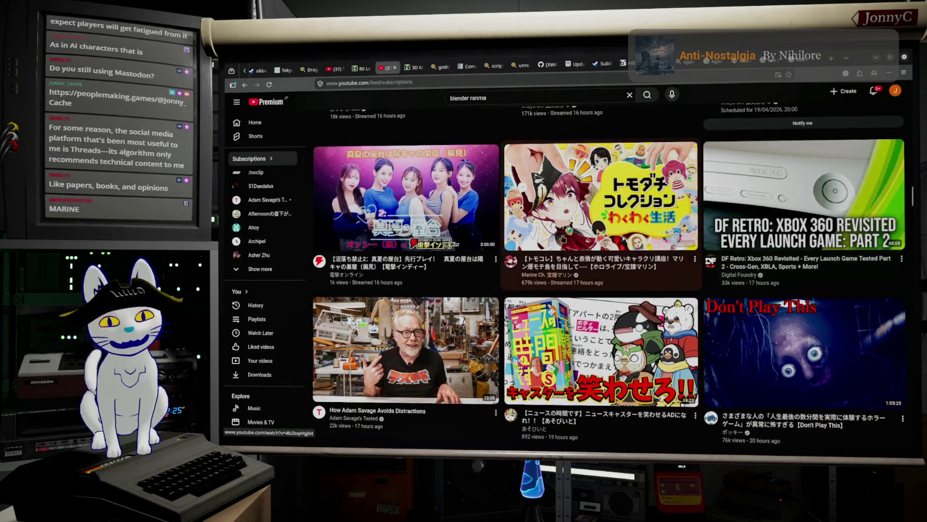
scroll(592, 249, "down", 5)
scroll(563, 245, "down", 5)
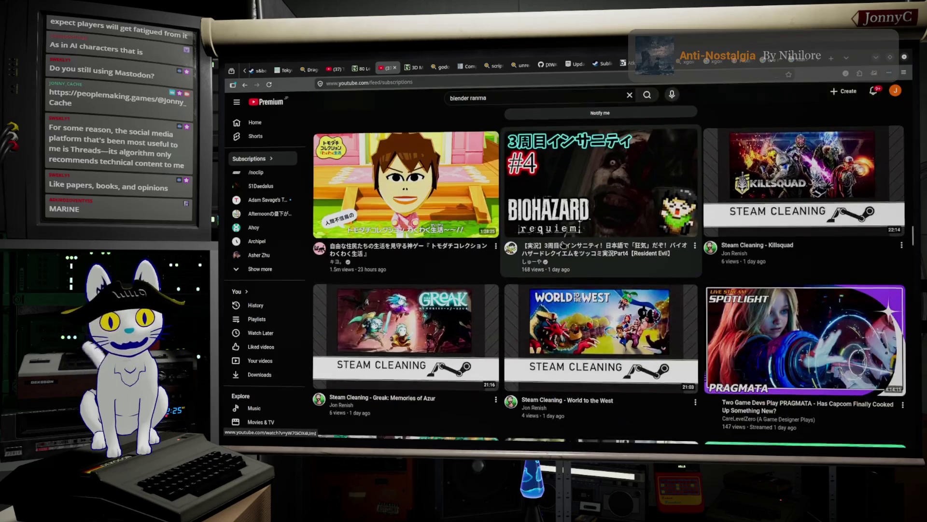
key("alt+Tab")
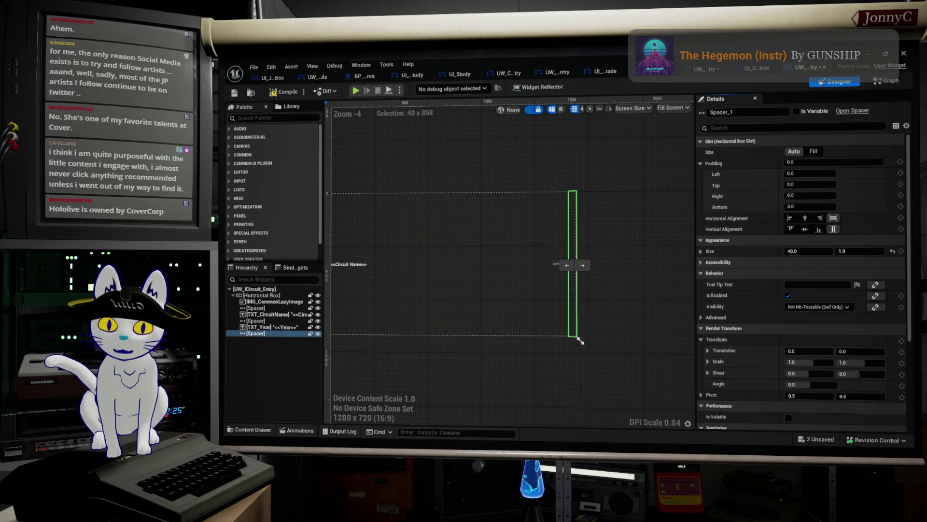
Bring the browser with the YouTube subscriptions feed back to the front.
key("alt+Tab")
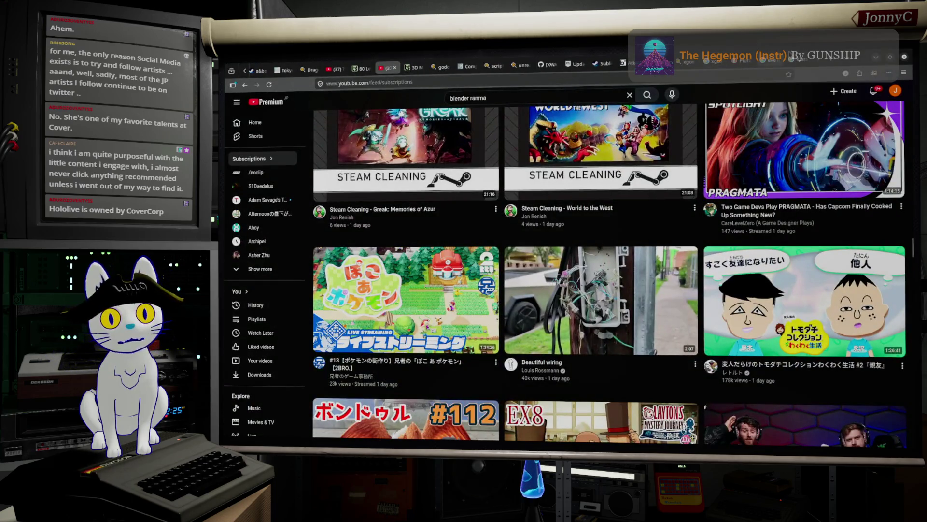
Switch back from the YouTube feed to the Unreal UW_ICircuit_Entry designer.
key("alt+Tab")
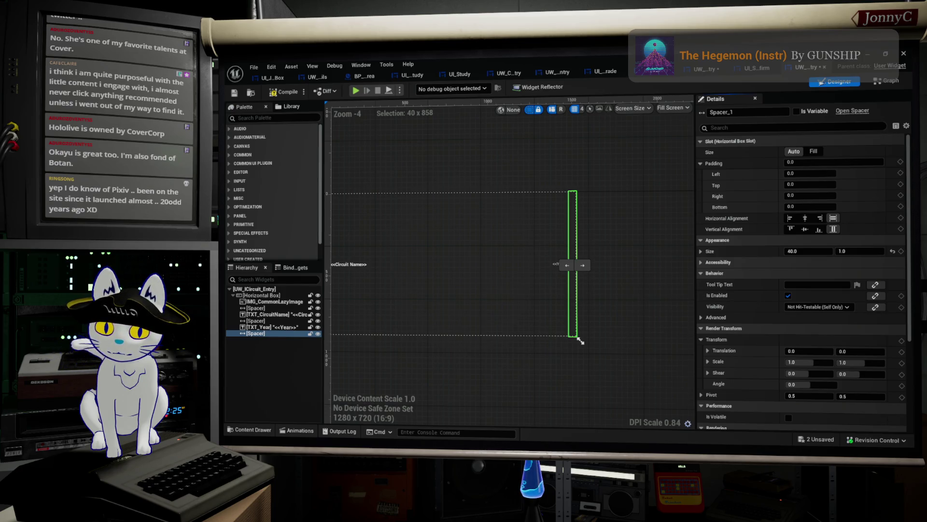
key("alt+Tab")
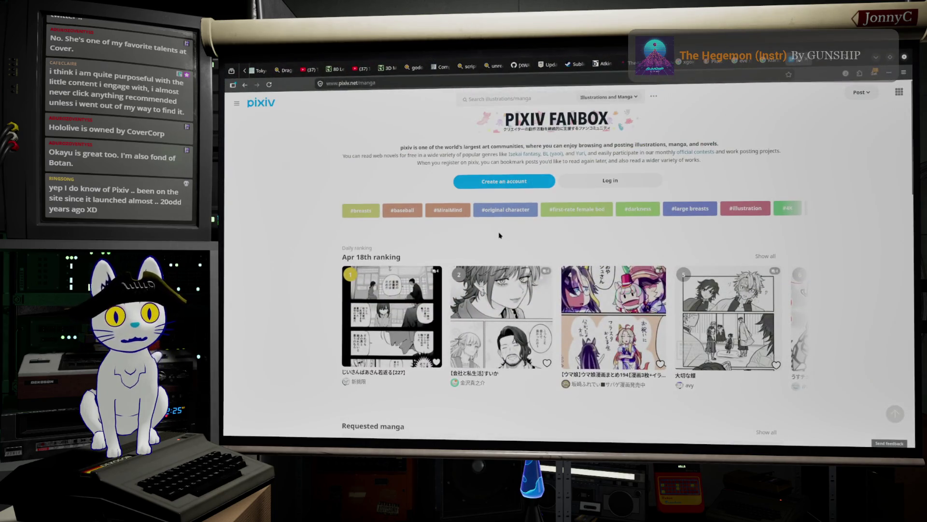
scroll(492, 244, "down", 5)
scroll(484, 251, "down", 5)
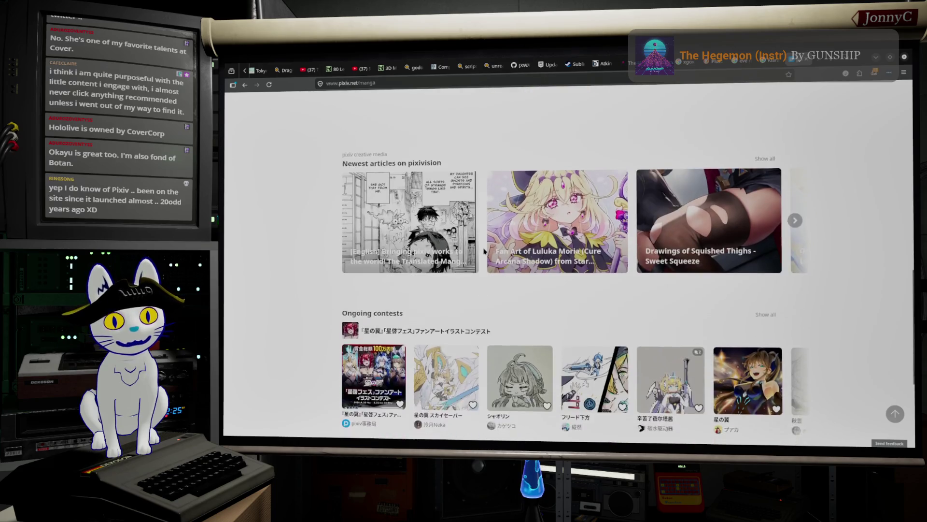
scroll(484, 252, "down", 1)
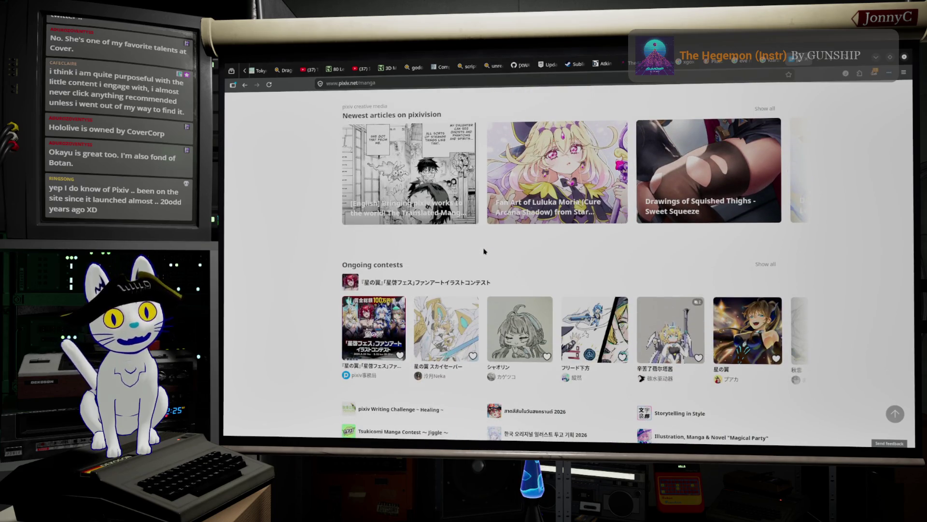
scroll(489, 252, "up", 10)
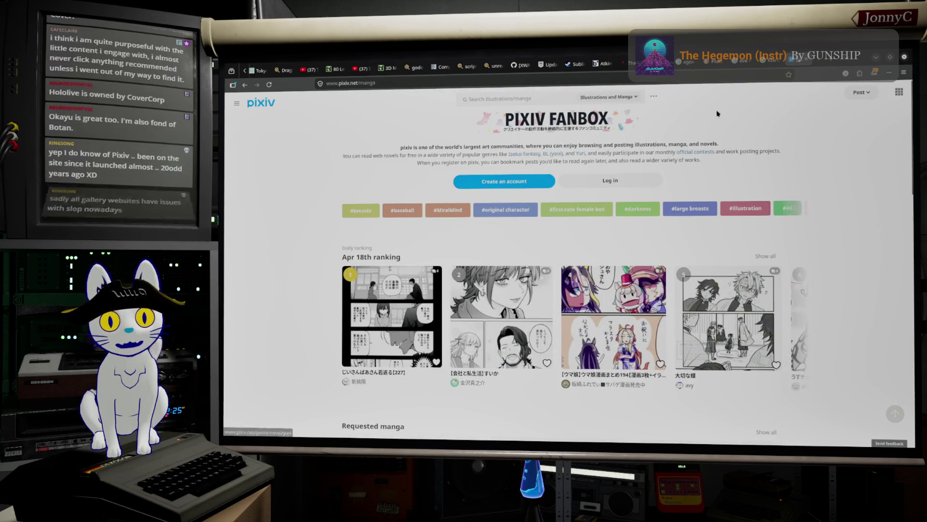
left_click(876, 57)
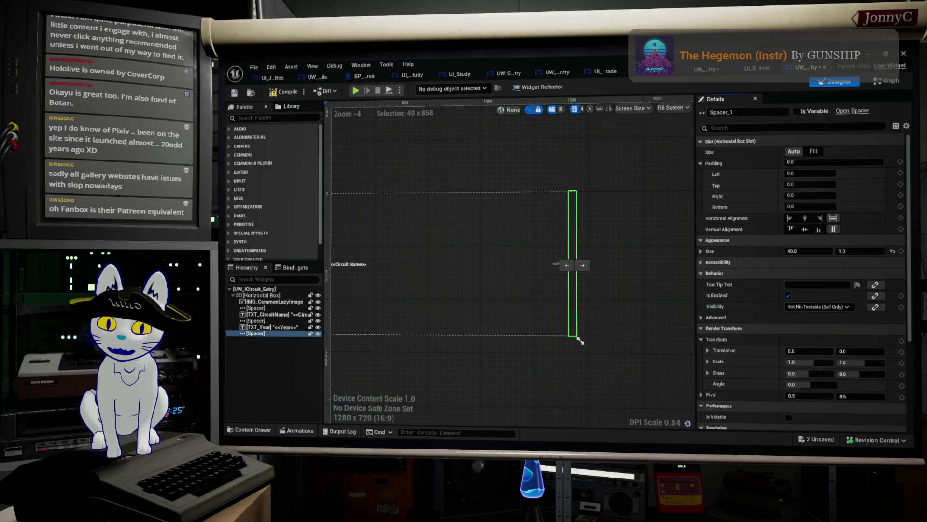
key("alt+Tab")
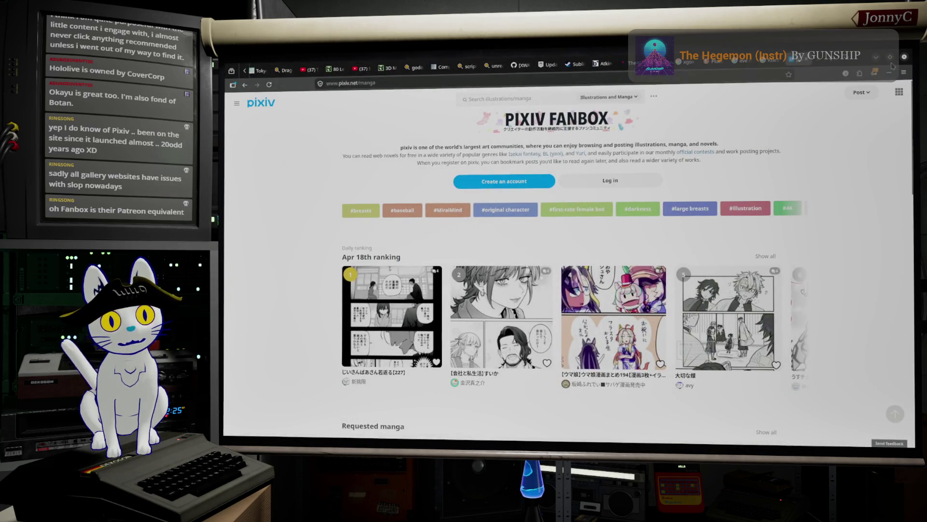
left_click(875, 57)
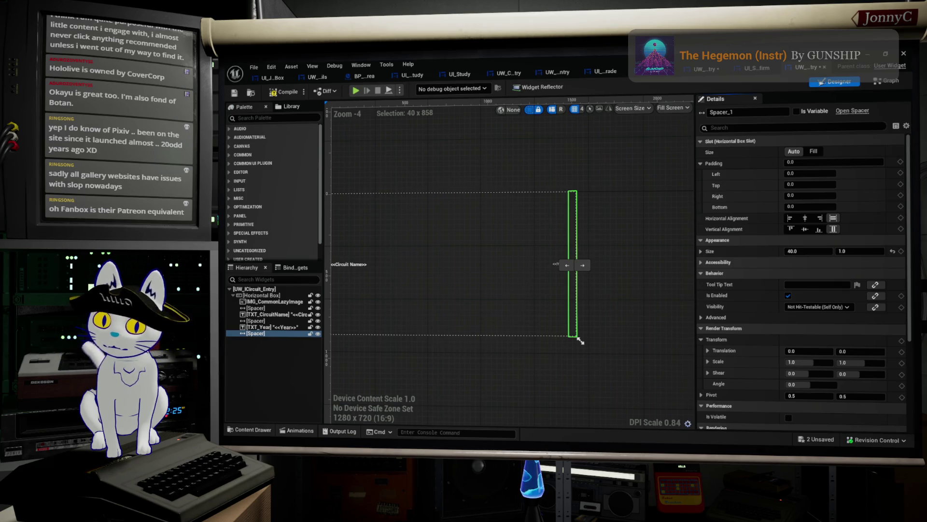
key("alt+Tab")
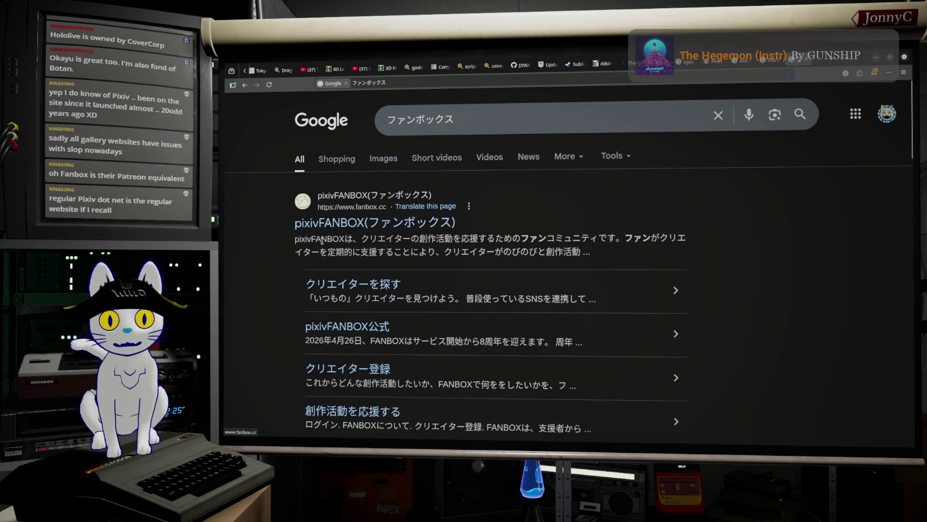
Scroll through the Google results for ファンボックス, then minimize the browser to return to Unreal.
scroll(276, 291, "down", 5)
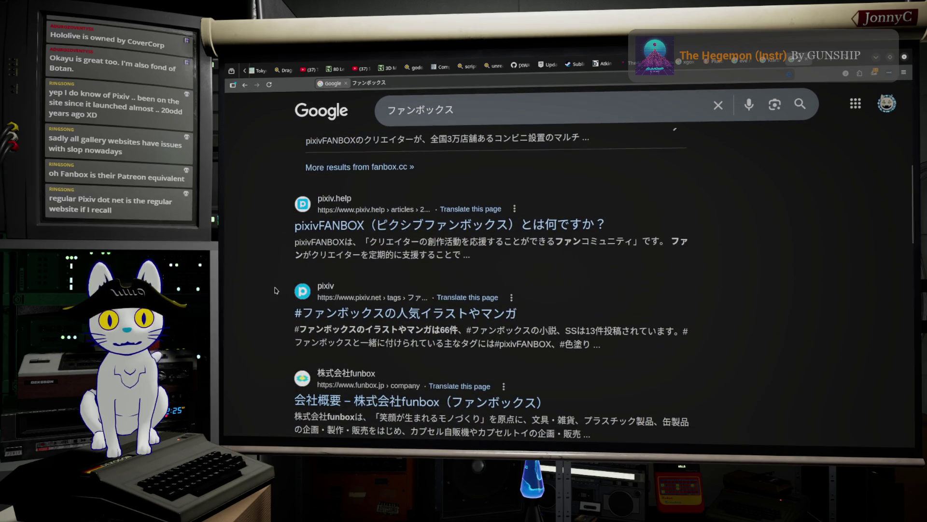
scroll(276, 290, "up", 5)
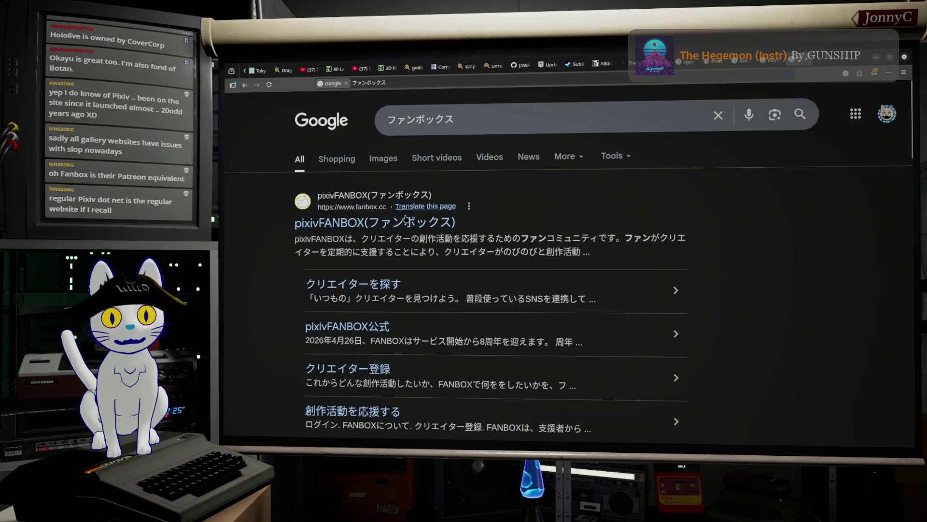
left_click(876, 62)
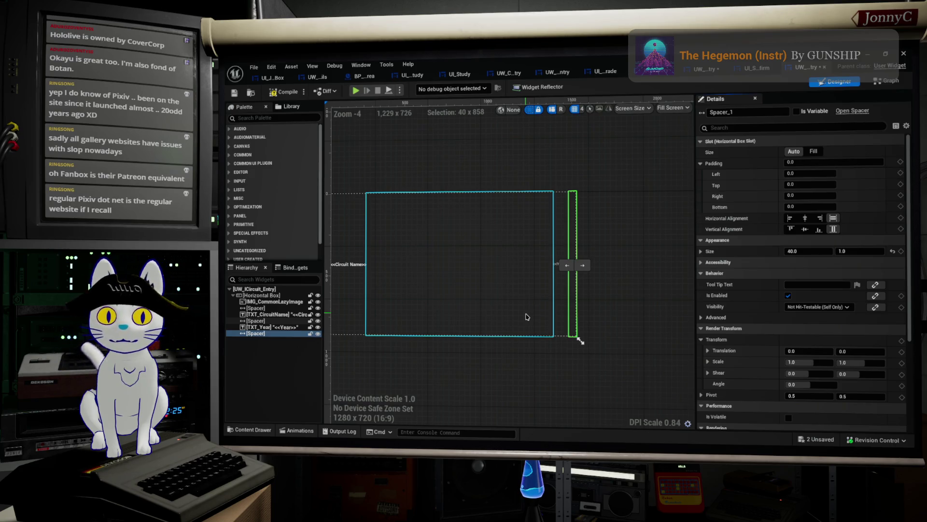
Frame the selected spacer, then switch via UI_SalvageConfirm to the UW_Salvage_Entry widget designer.
scroll(530, 298, "up", 1)
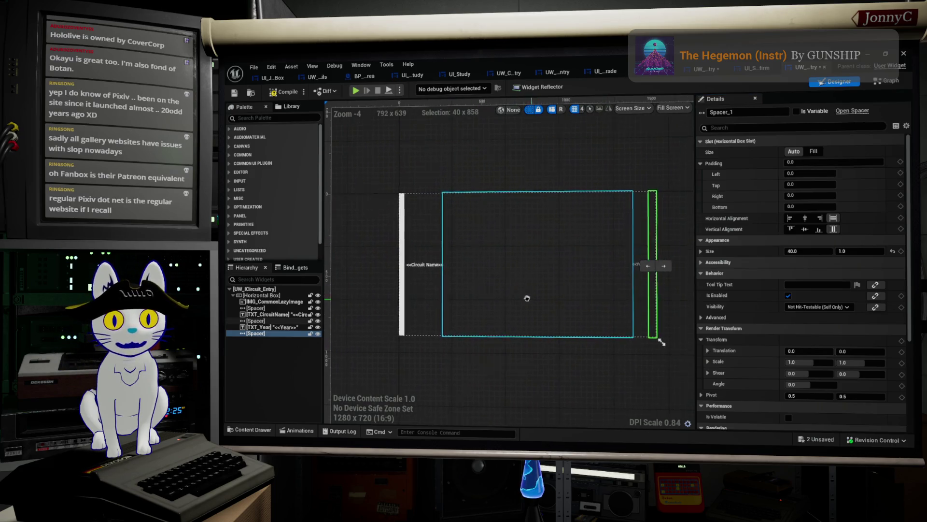
left_click_drag(555, 250, 416, 261)
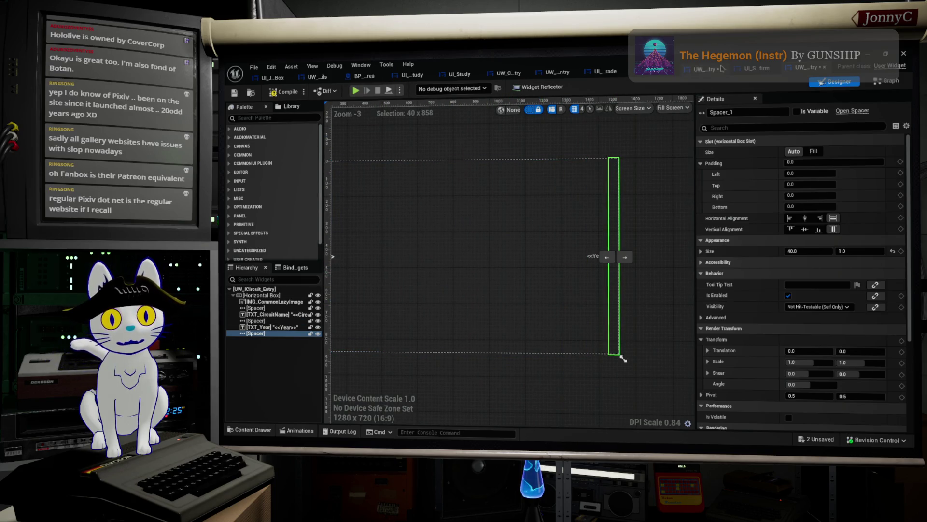
left_click(753, 69)
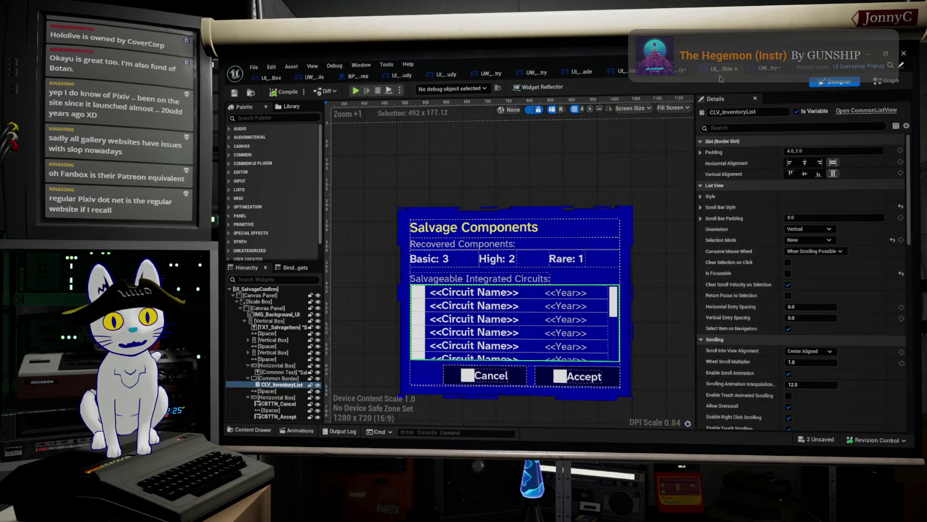
left_click(676, 71)
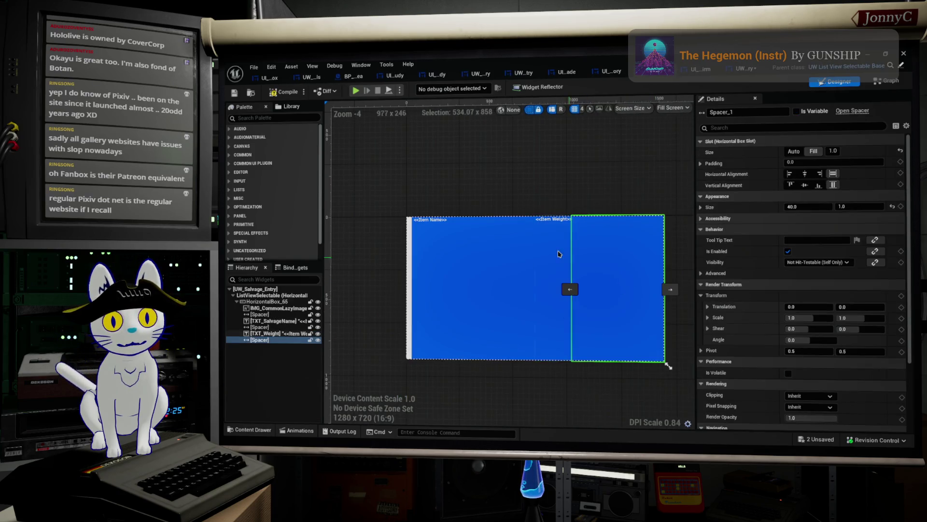
Set Spacer_1's slot size to Auto, save UW_Salvage_Entry, and bring up UI_SalvageInventory.
left_click(793, 151)
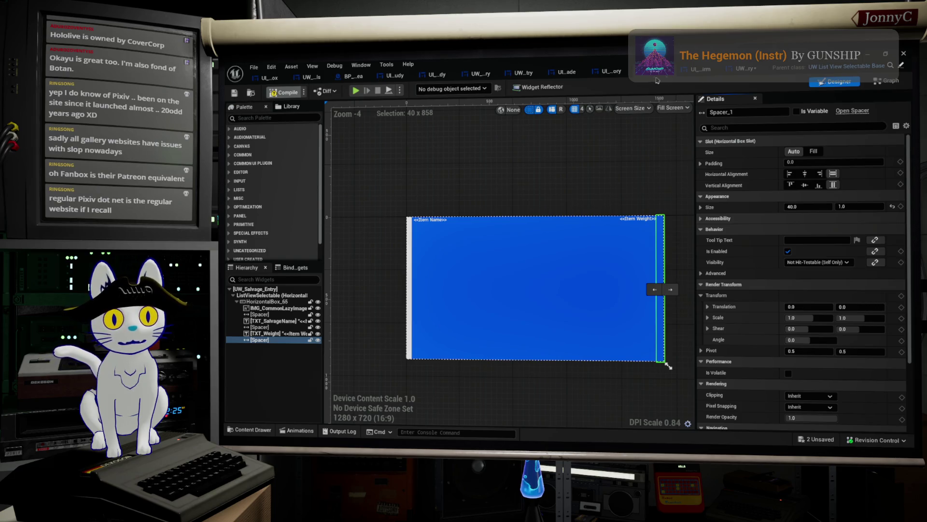
left_click(237, 93)
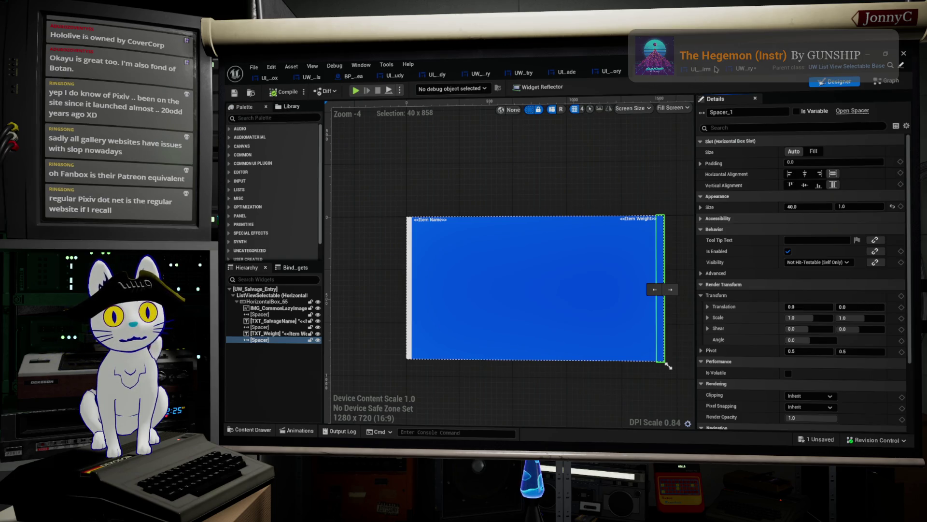
left_click(679, 69)
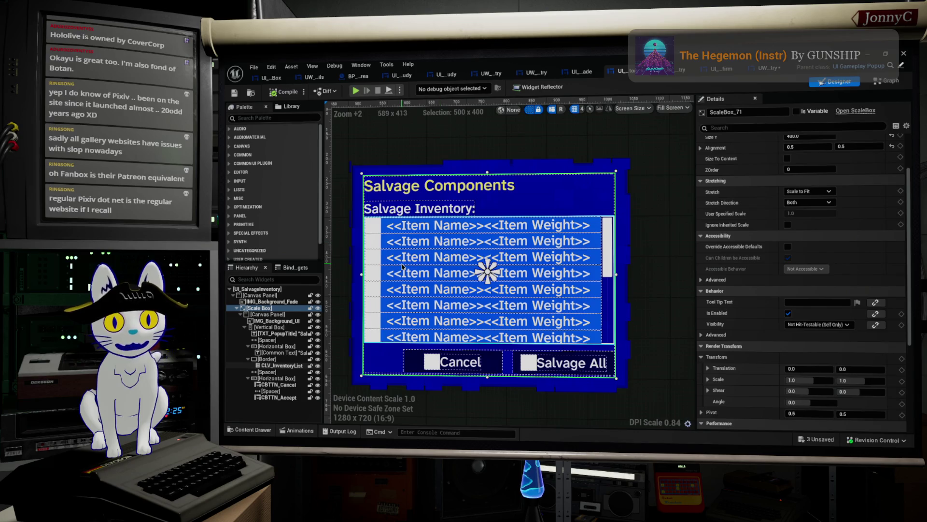
Minimize the widget editor and start Play in Editor.
left_click(871, 58)
left_click_drag(544, 275, 543, 256)
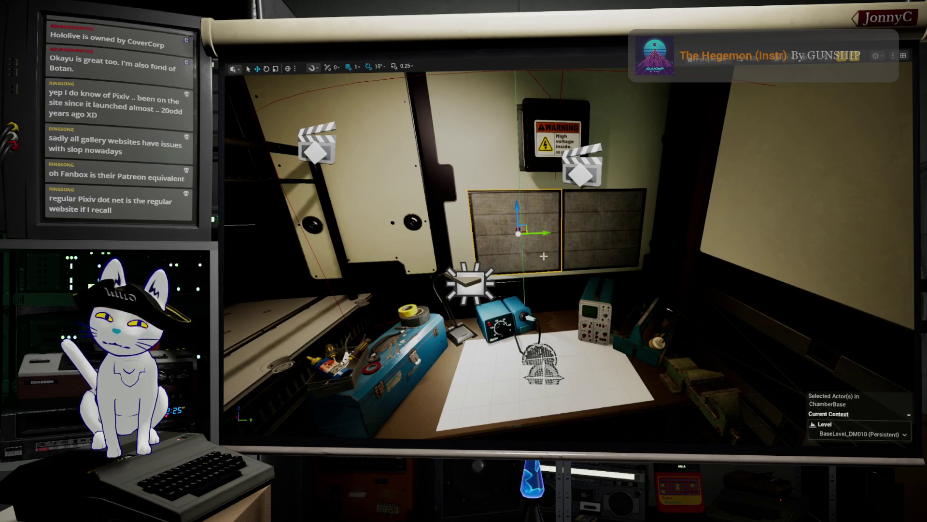
key("alt+p")
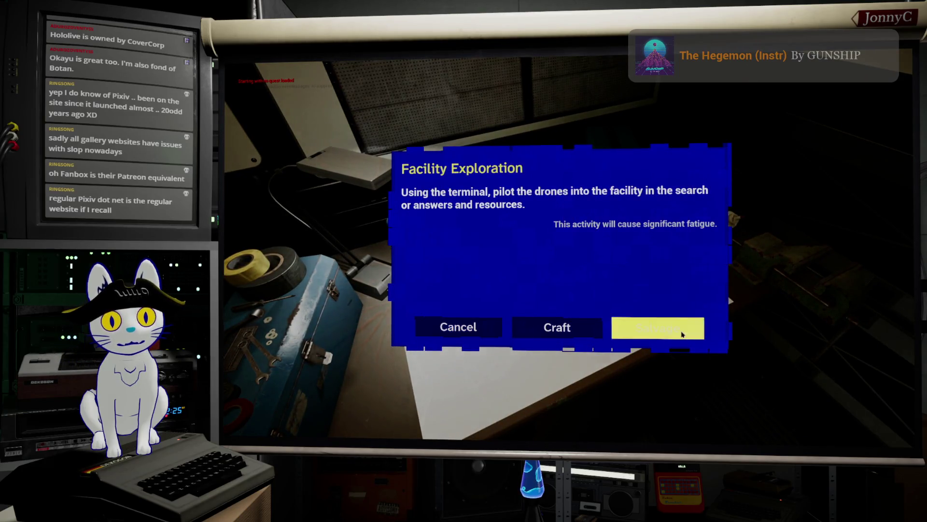
Choose Salvage, Salvage All the listed items, then cancel out of both salvage popups.
left_click(620, 333)
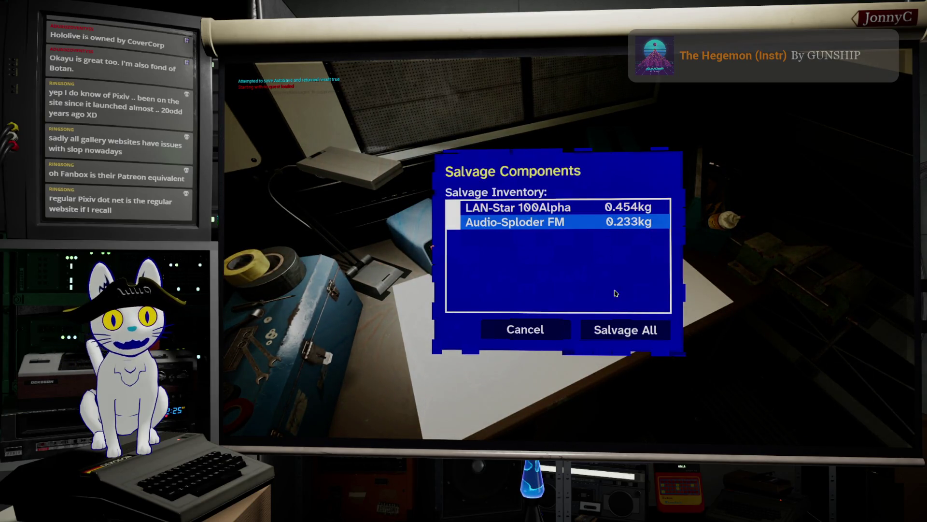
left_click(618, 330)
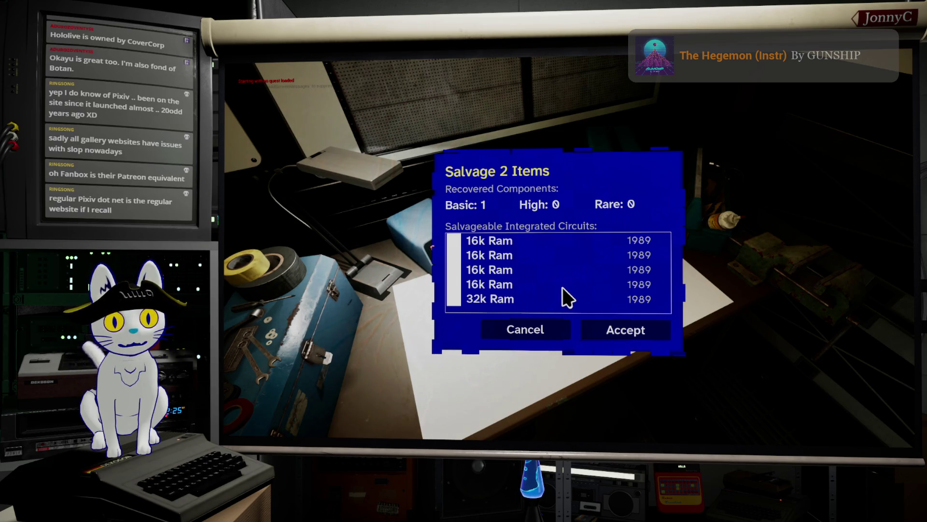
left_click(537, 336)
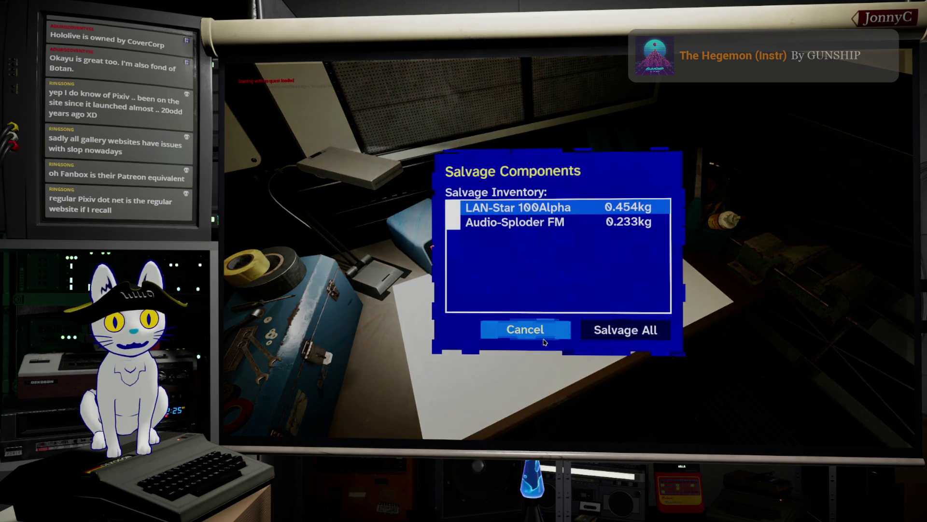
left_click(539, 339)
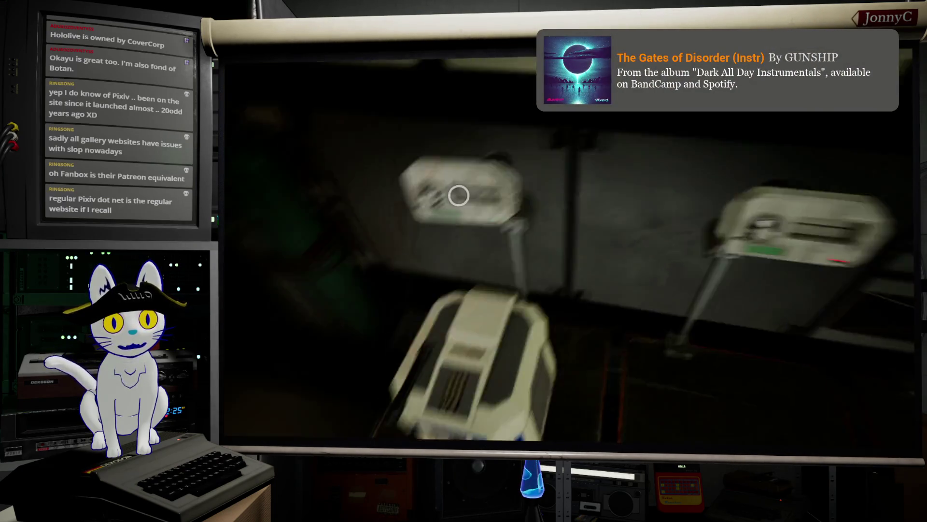
Open THESEUS's Manage Drone dialog, flip repair/upgrade views, and back out of the Drive Train picker.
left_click(458, 196)
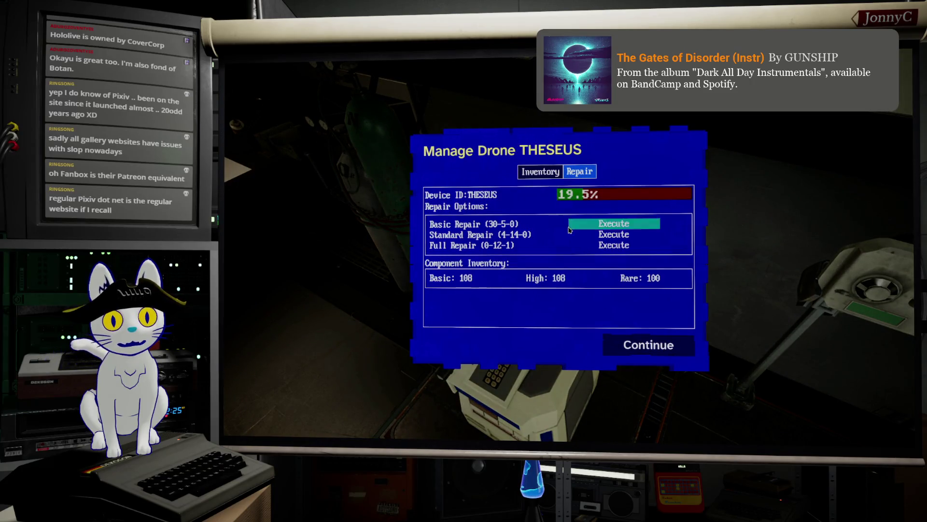
left_click(575, 175)
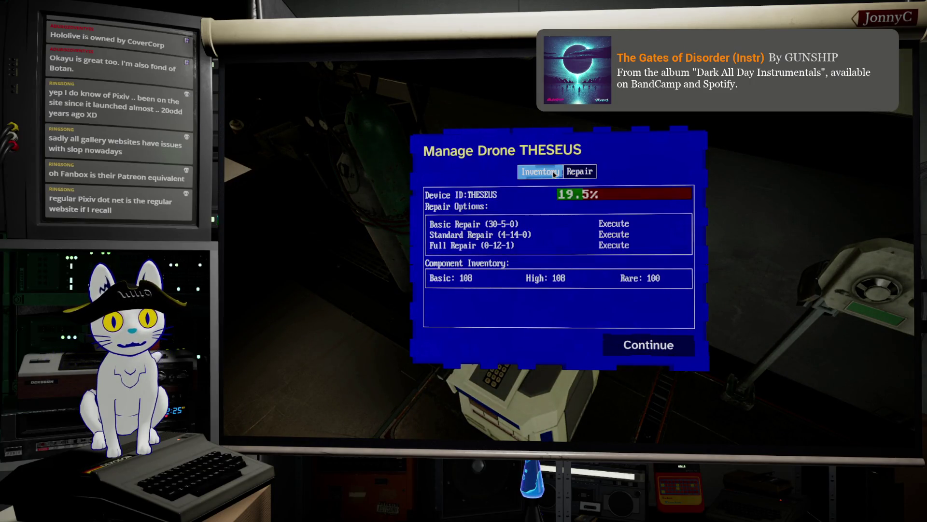
left_click(575, 175)
left_click(540, 172)
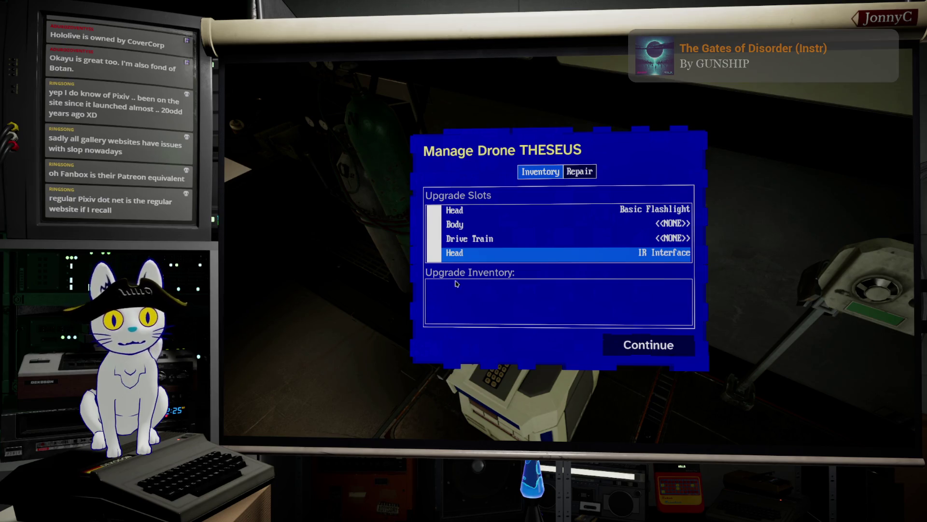
left_click(534, 248)
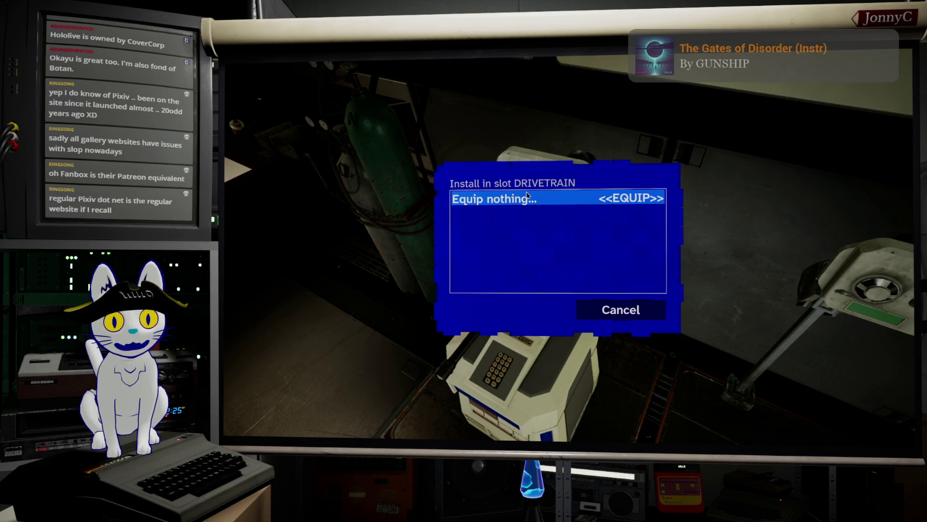
left_click(598, 307)
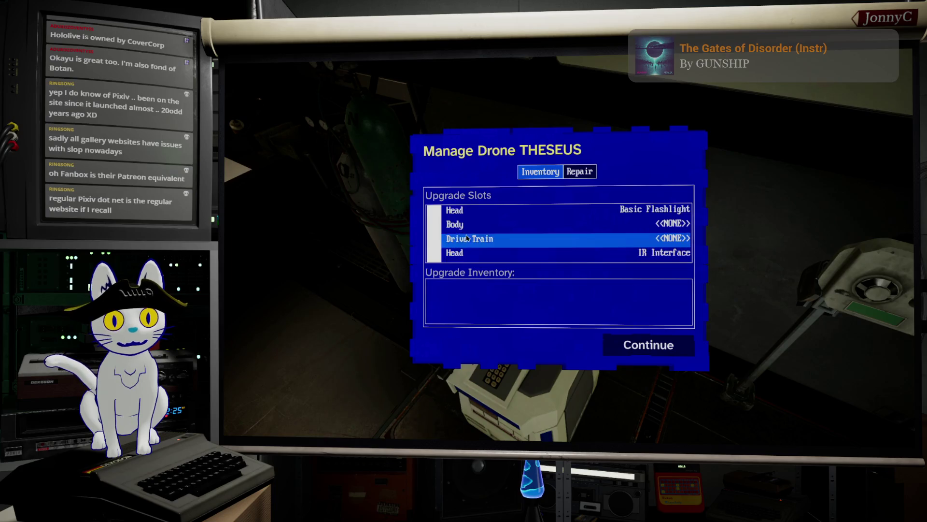
Unequip and reinstall the Basic Flashlight in the Head slot, close the popup, and stop play.
left_click(472, 214)
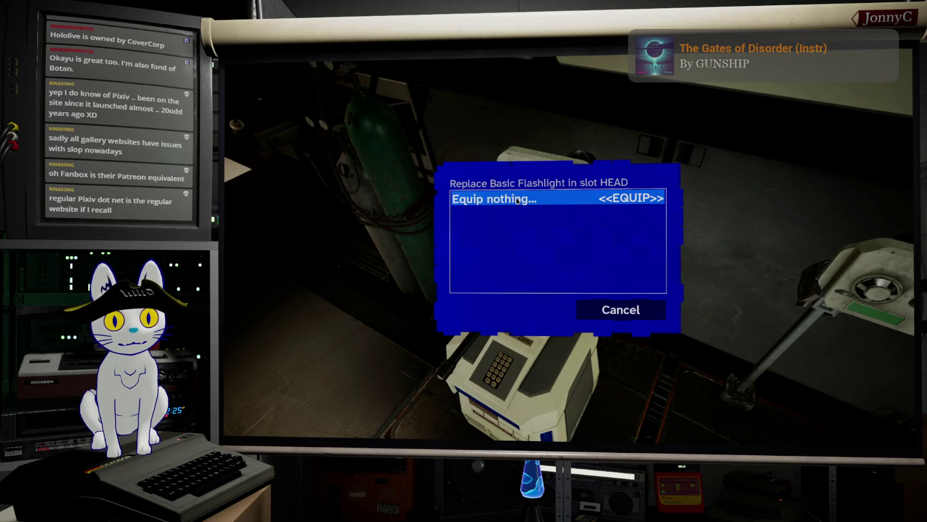
left_click(517, 200)
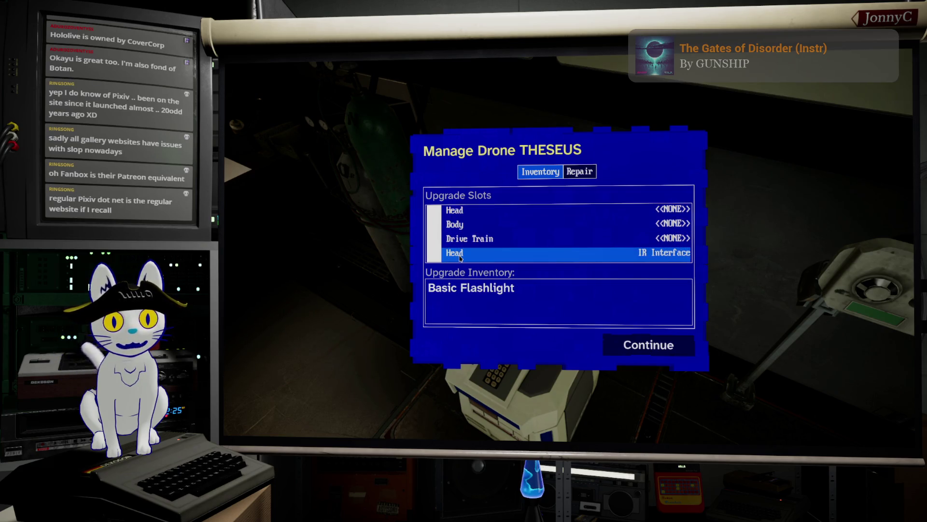
left_click(457, 211)
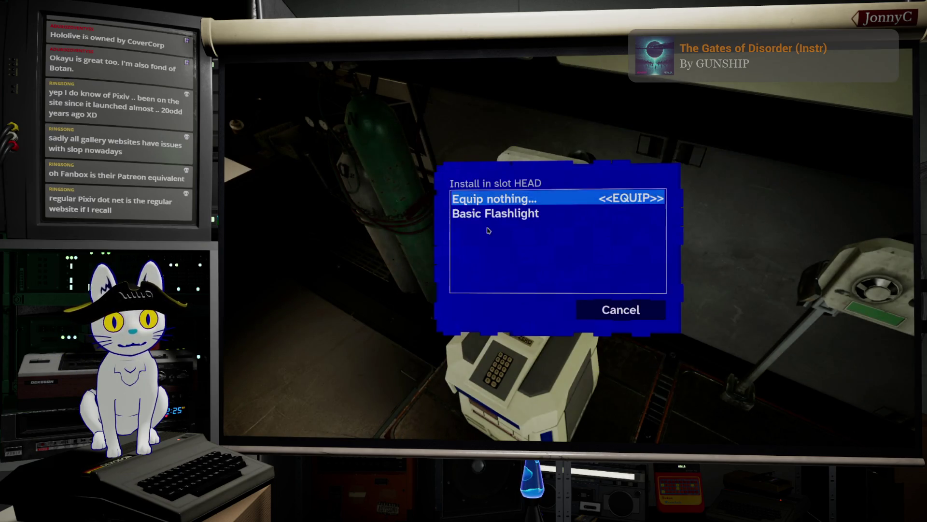
left_click(509, 217)
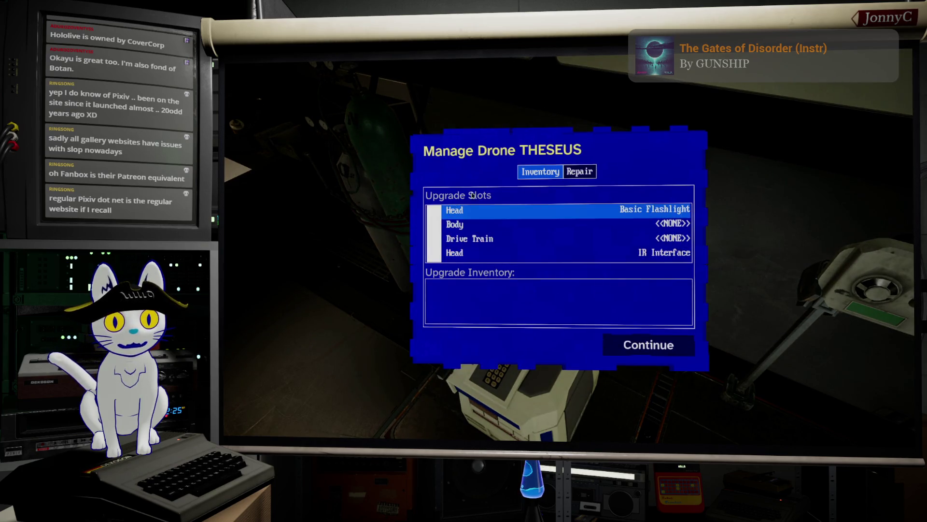
left_click(632, 348)
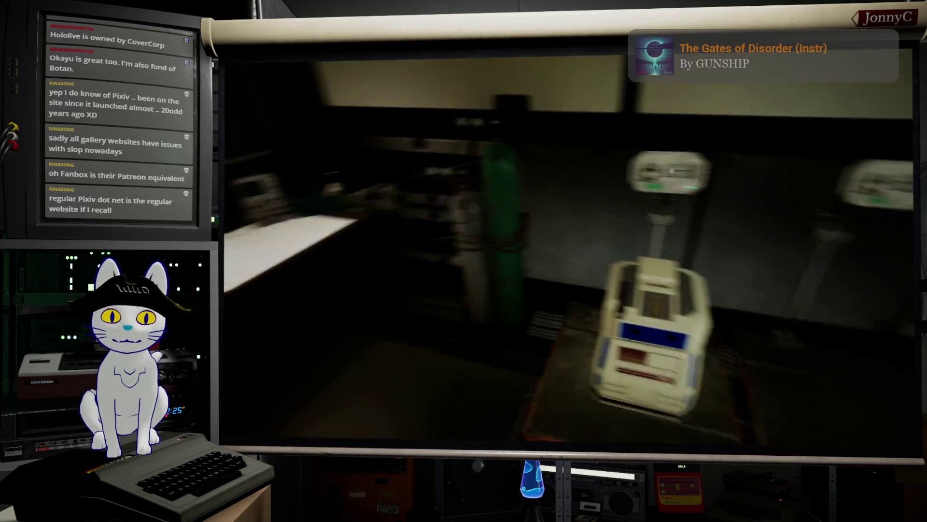
key("Escape")
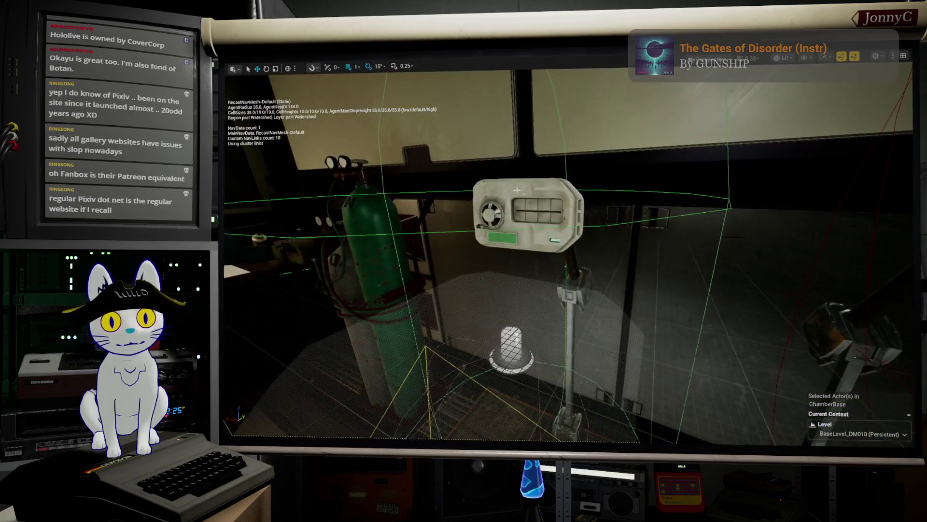
Focus on the drone station and restore the full editor layout with F11.
left_click(520, 214)
scroll(520, 214, "down", 10)
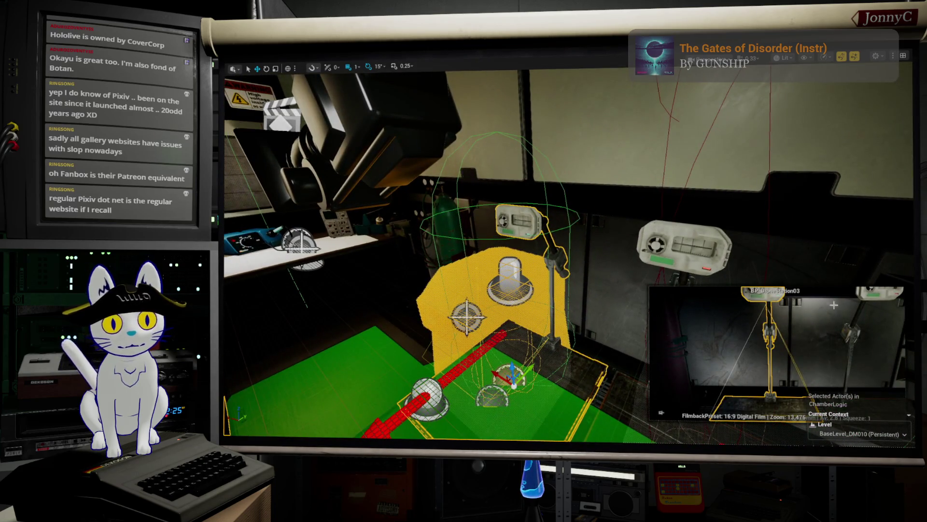
mouse_move(650, 351)
left_mouse_down()
mouse_move(659, 338)
mouse_move(647, 348)
left_mouse_up()
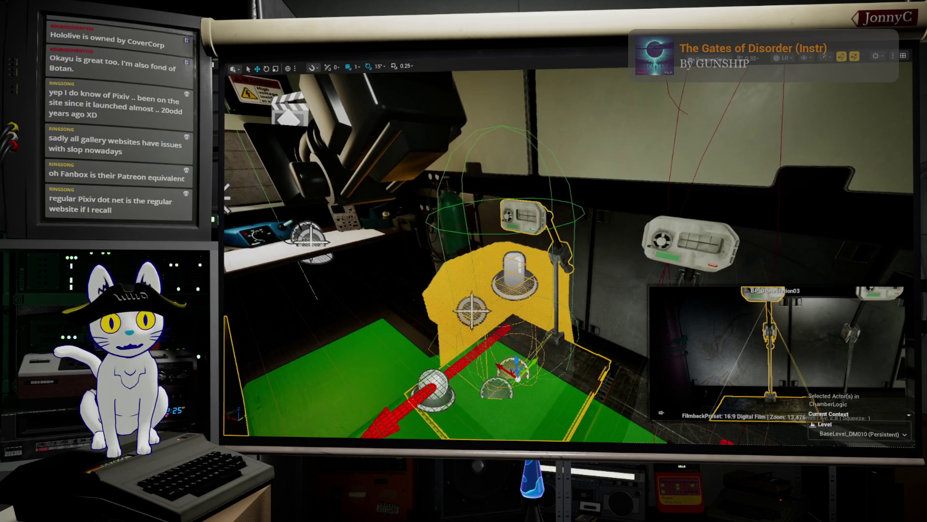
key("F11")
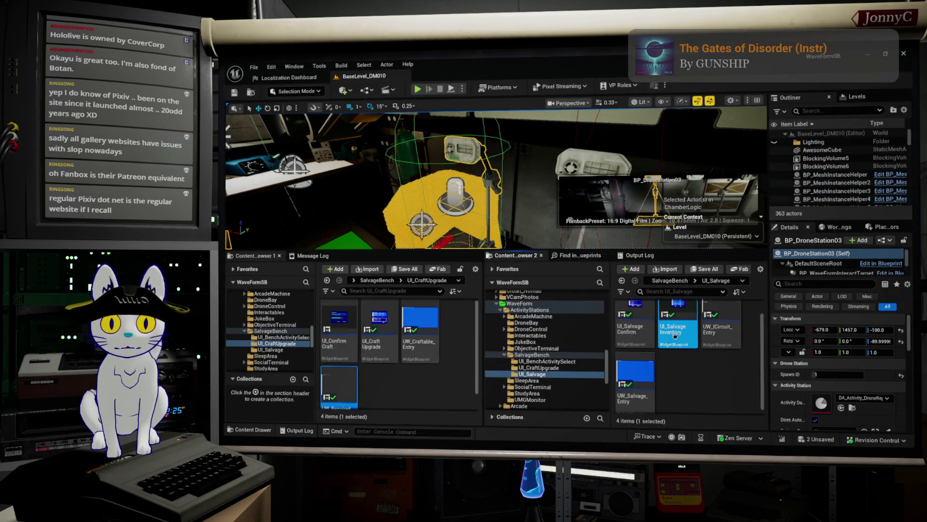
left_click_drag(432, 143, 437, 143)
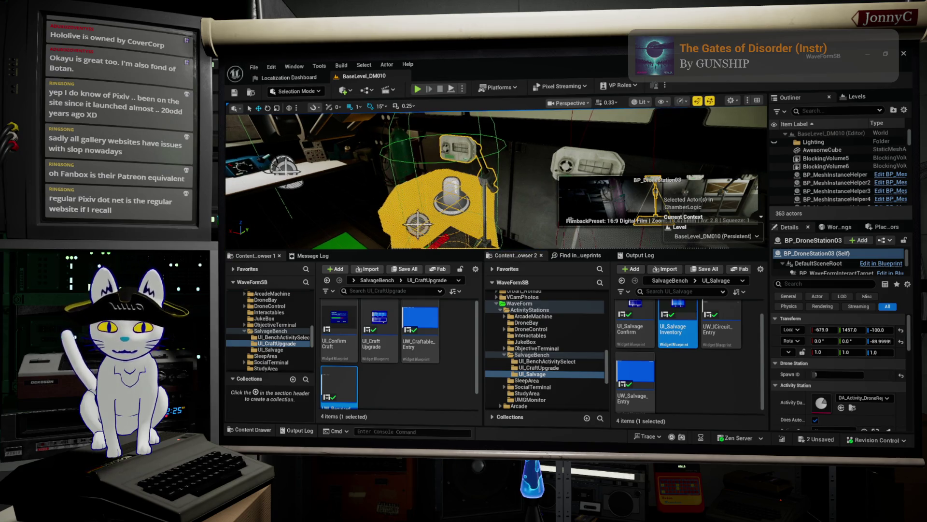
Open the DroneBay folder and the drone management widget blueprint from it.
left_click(526, 322)
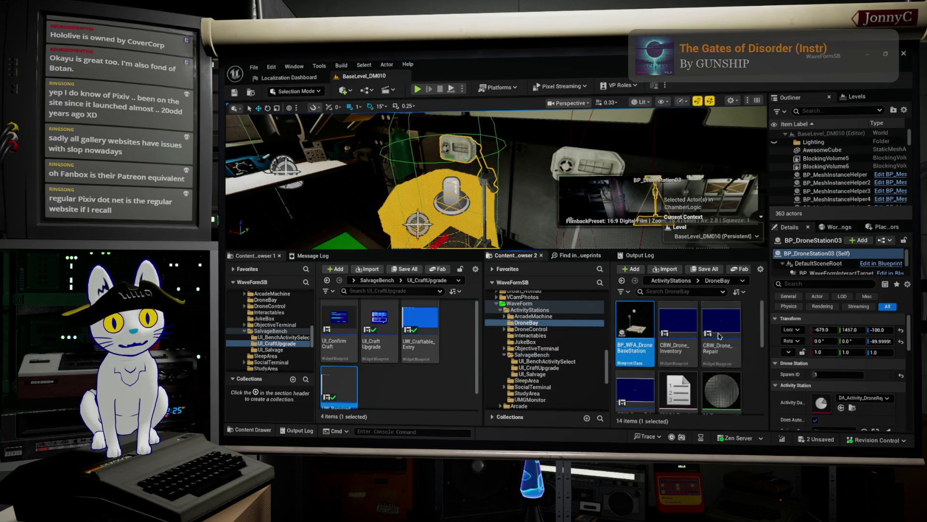
scroll(723, 351, "down", 2)
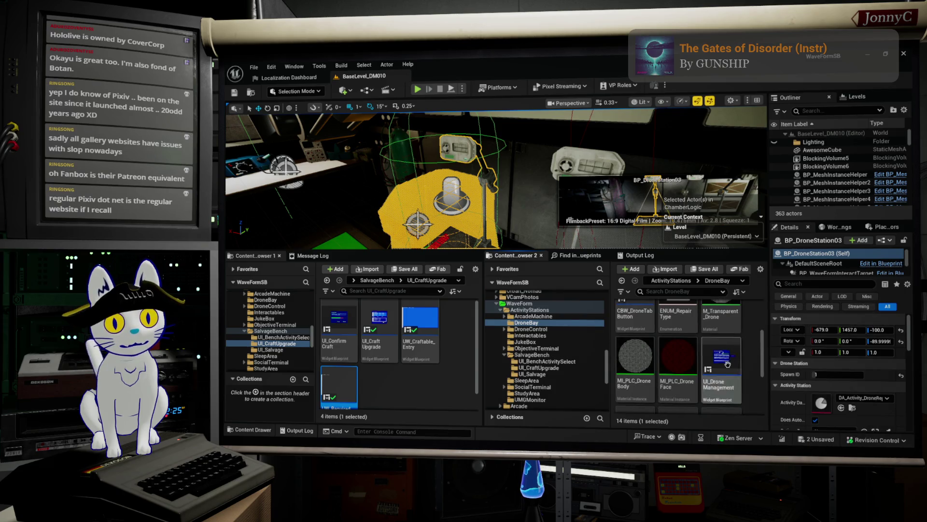
scroll(726, 363, "down", 2)
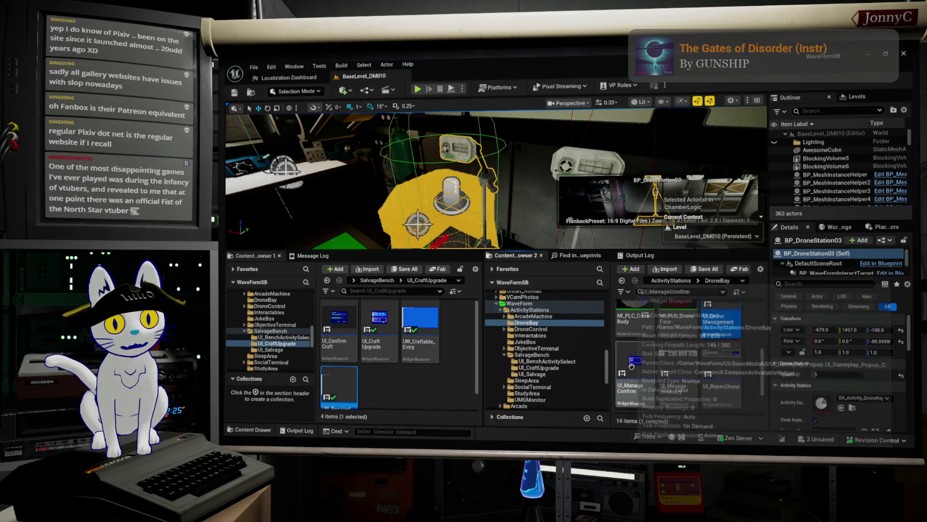
scroll(727, 315, "up", 1)
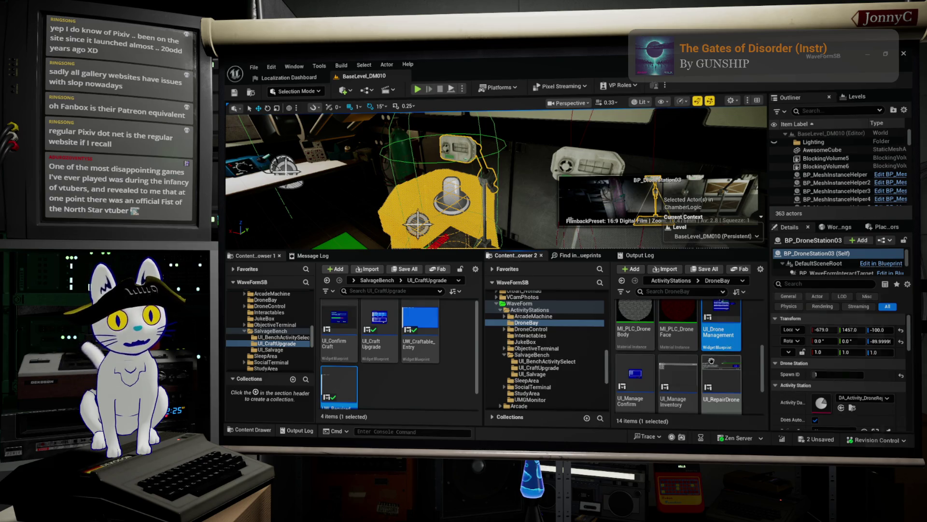
double_click(720, 314)
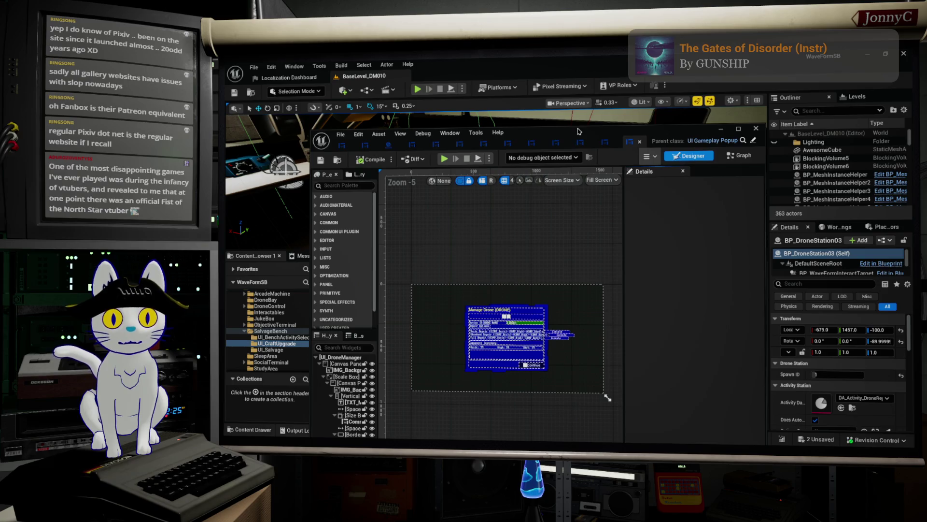
Maximize the widget editor, select UI_RepairDrone, and briefly open it in its own editor.
double_click(575, 137)
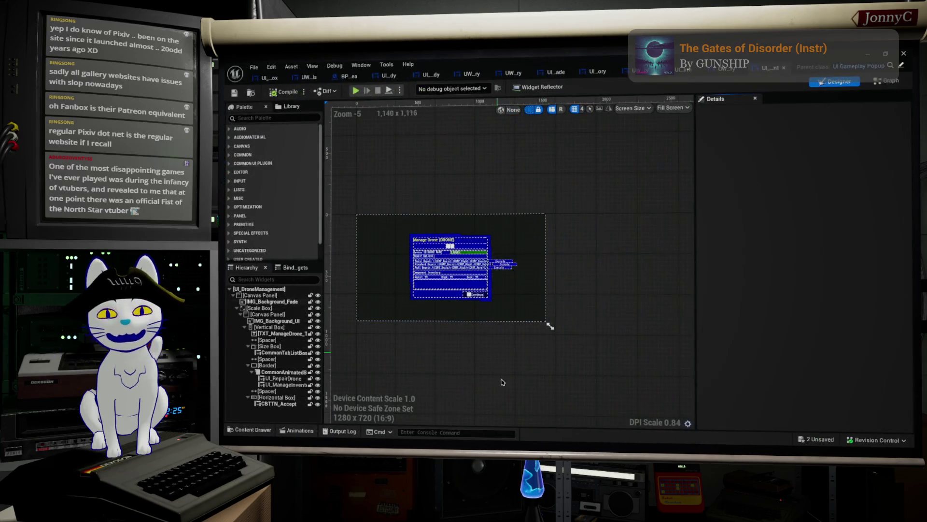
scroll(414, 322, "up", 6)
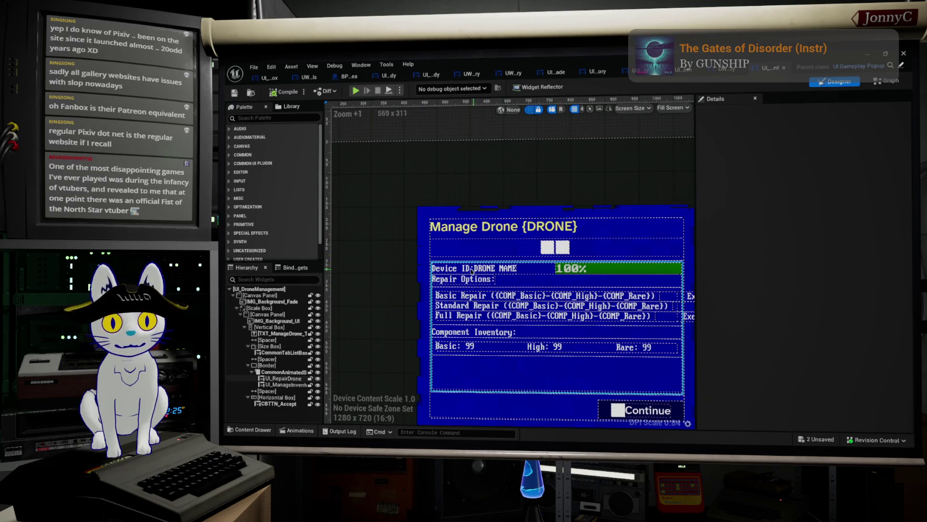
left_click(449, 272)
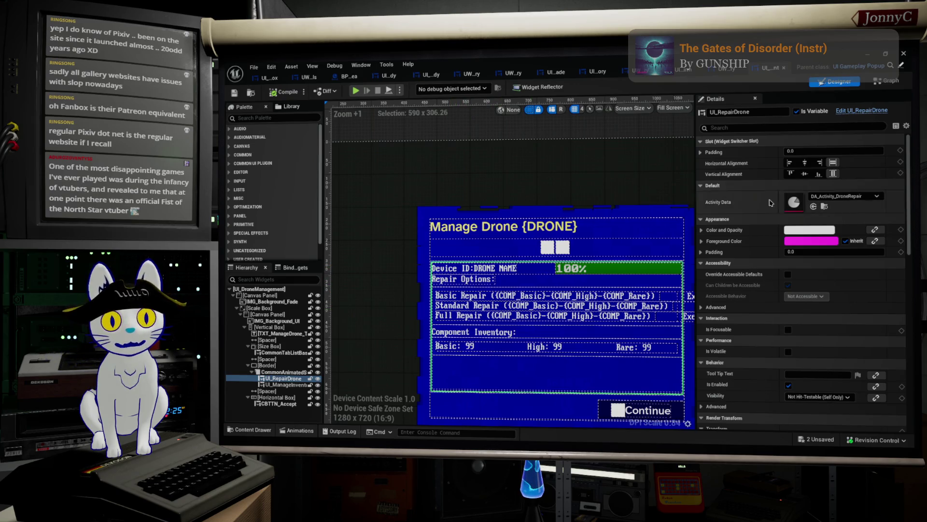
left_click(875, 115)
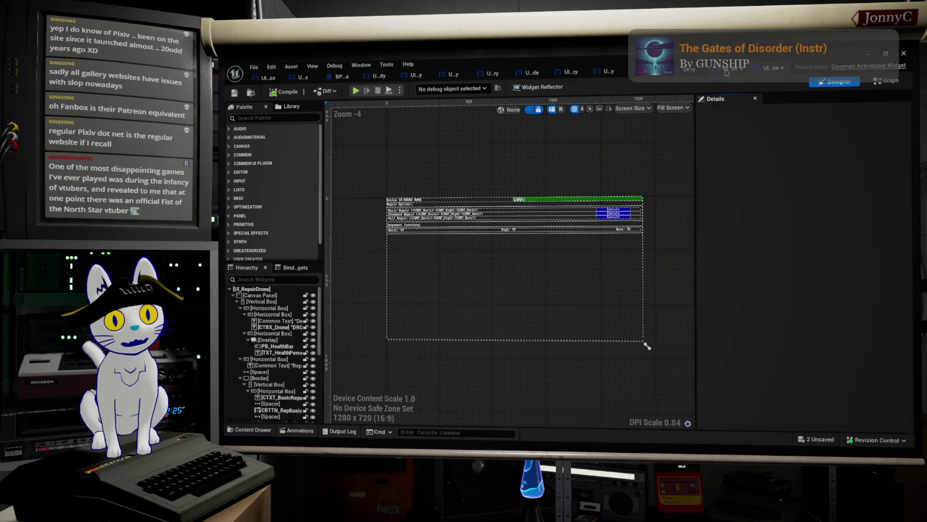
left_click(726, 70)
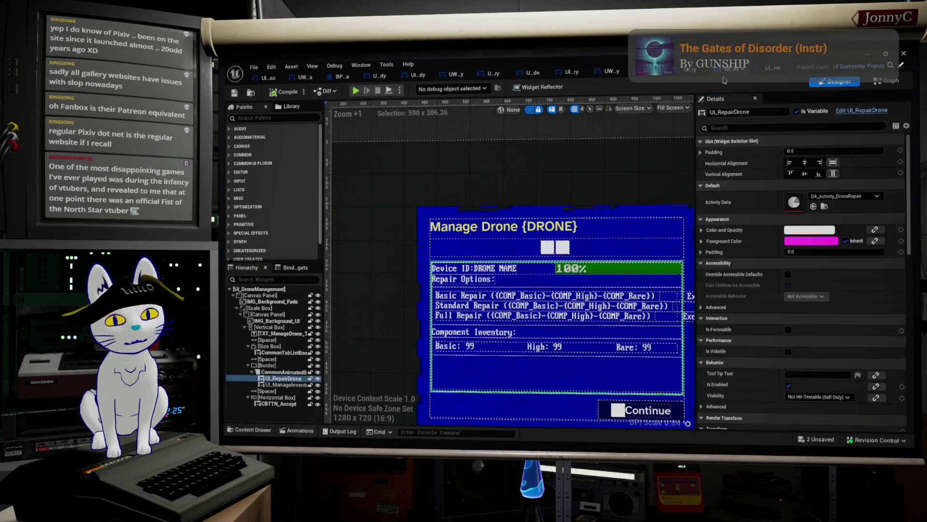
Compare the UI_RepairDrone and UI_ManageInventory panels, then open UI_ManageInventory for editing.
left_click(279, 379)
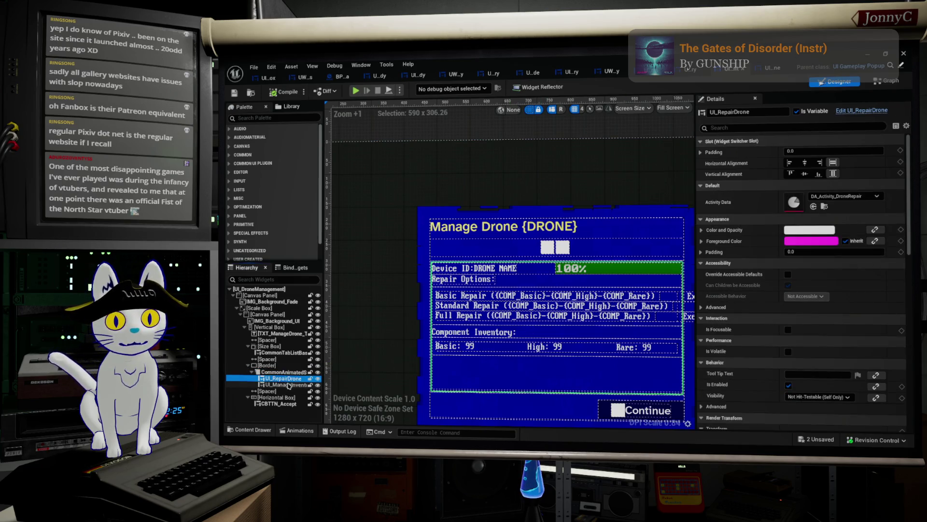
left_click(289, 385)
left_click(285, 378)
left_click(291, 385)
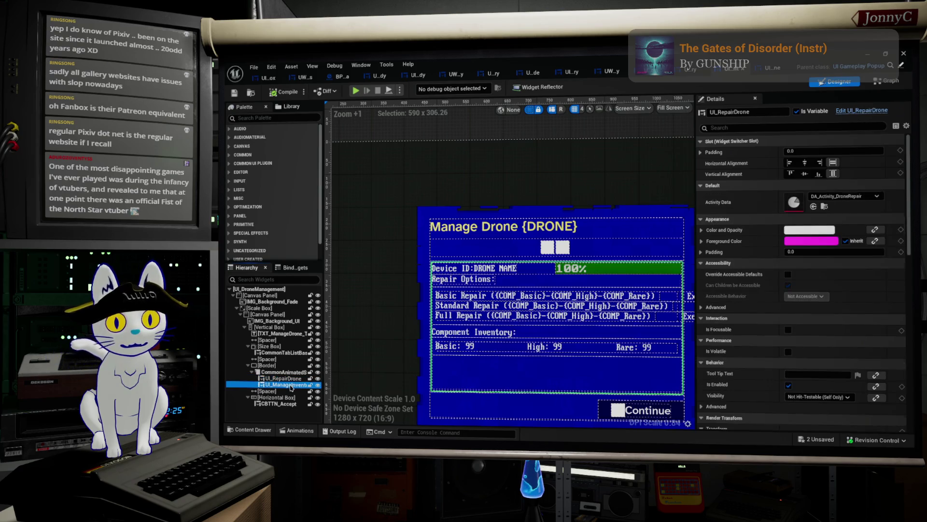
left_click(291, 378)
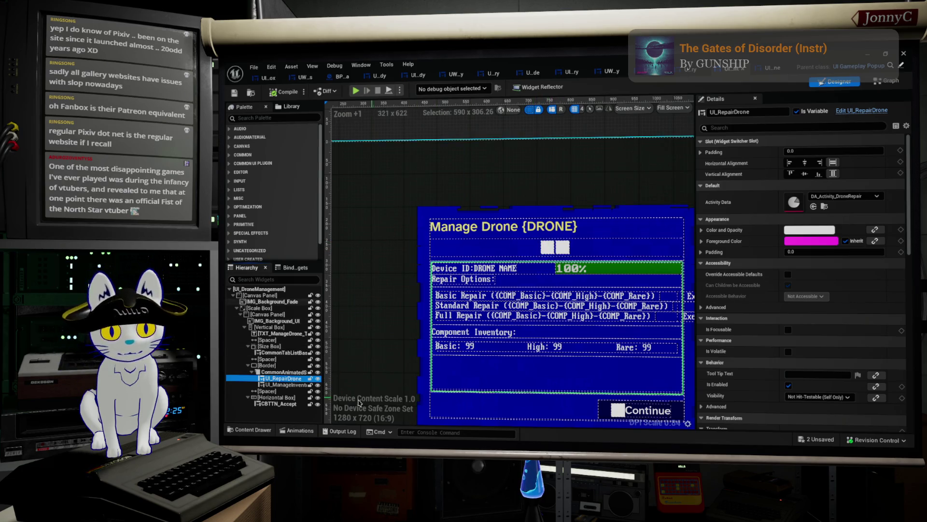
left_click(288, 385)
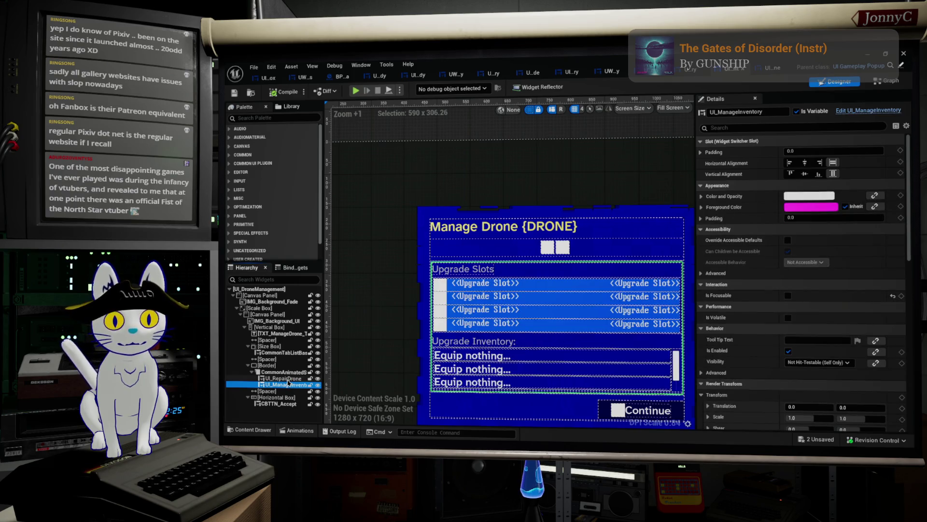
left_click(286, 379)
left_click(284, 385)
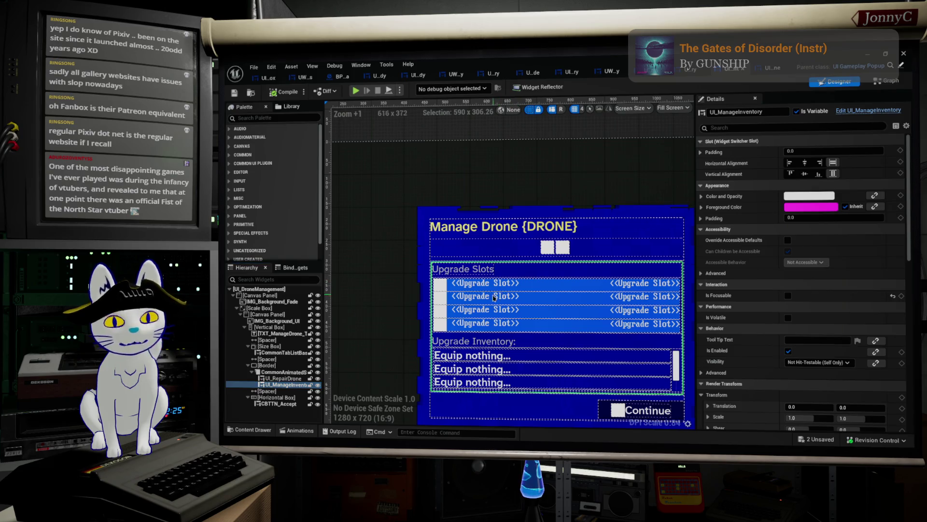
left_click(866, 110)
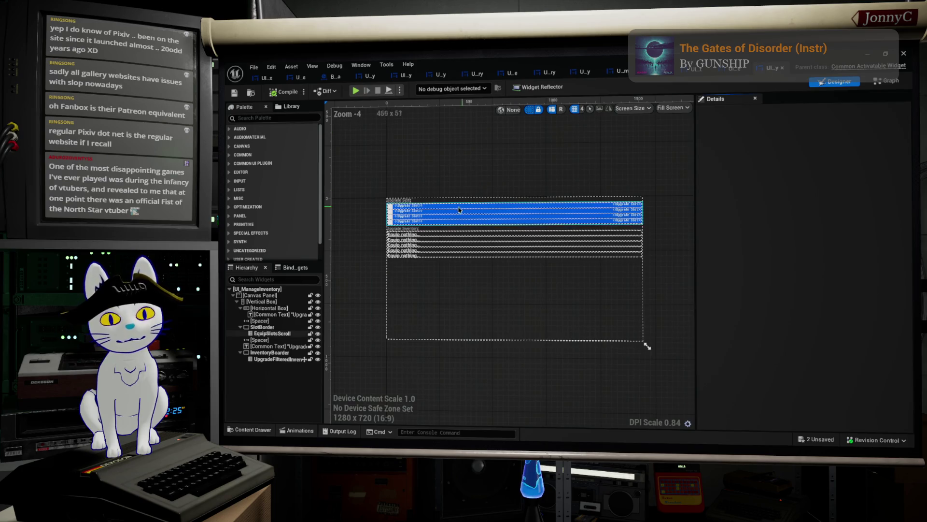
Inspect the EquipSlotsScroll list settings, then return to the level editor and open UW_UpgradeSlot.
left_click(632, 192)
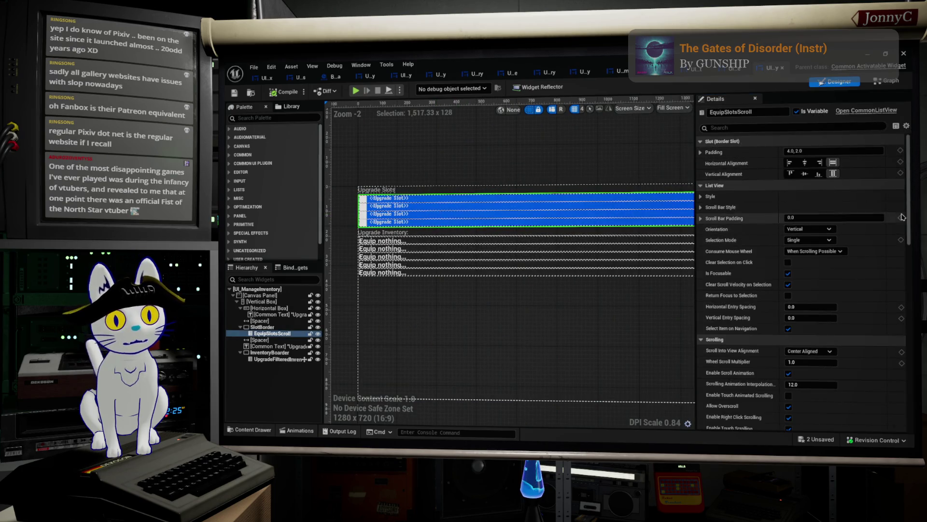
scroll(862, 250, "down", 3)
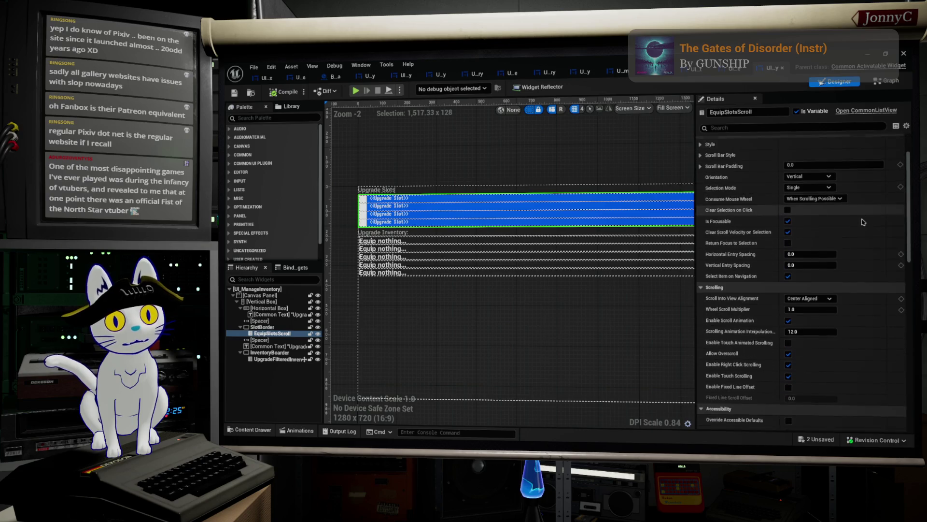
left_click_drag(569, 290, 390, 307)
scroll(628, 314, "down", 4)
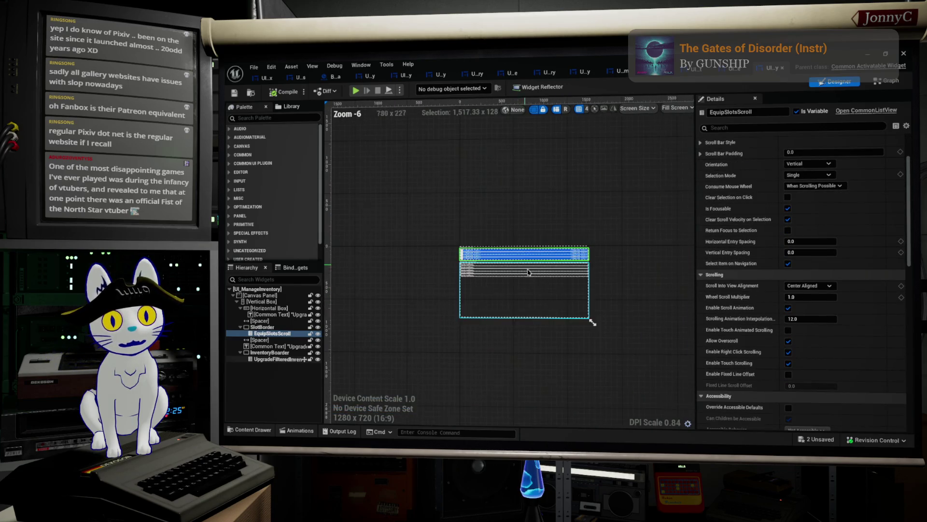
scroll(833, 218, "up", 1)
scroll(832, 218, "down", 10)
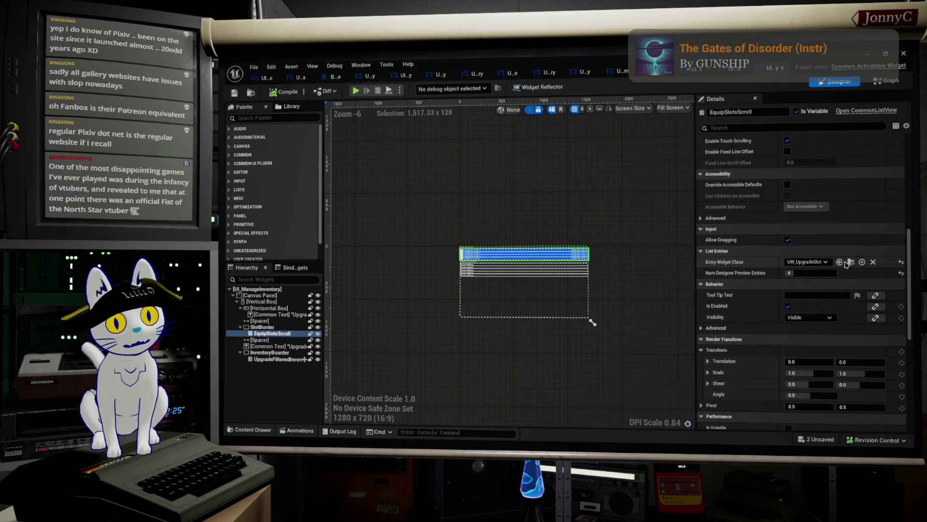
left_click(868, 54)
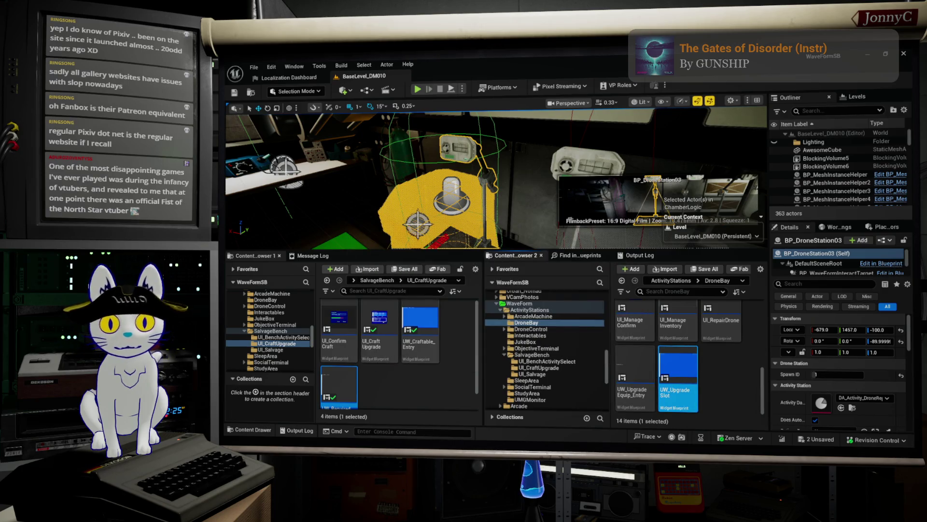
double_click(678, 377)
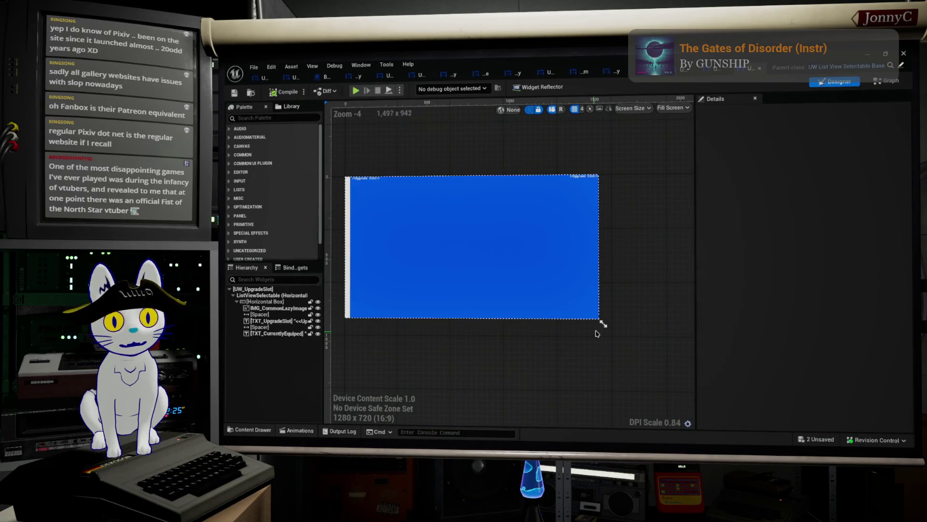
Size the preview to the slot entry and vertically centre both Upgrade Slot labels.
mouse_move(602, 322)
left_mouse_down()
mouse_move(399, 226)
mouse_move(408, 194)
left_mouse_up()
scroll(474, 257, "up", 9)
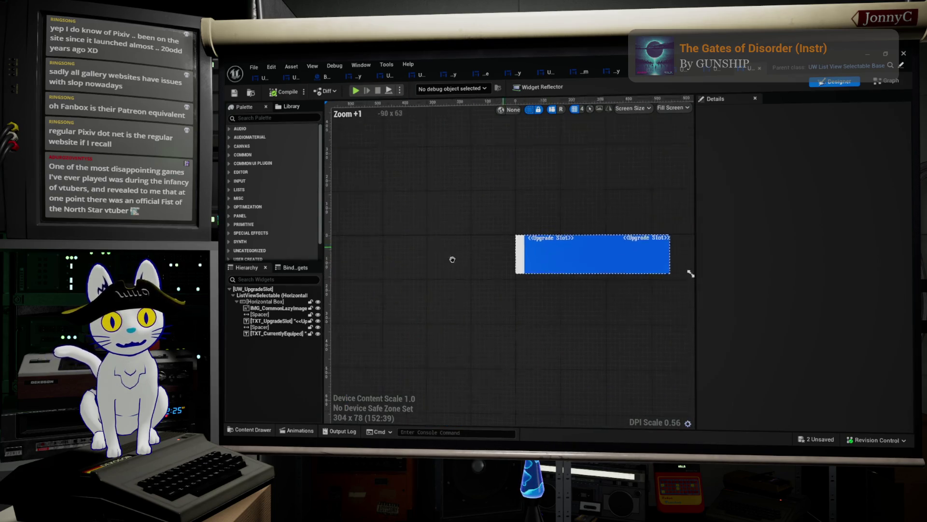
left_click(438, 269)
left_click(606, 269, "ctrl")
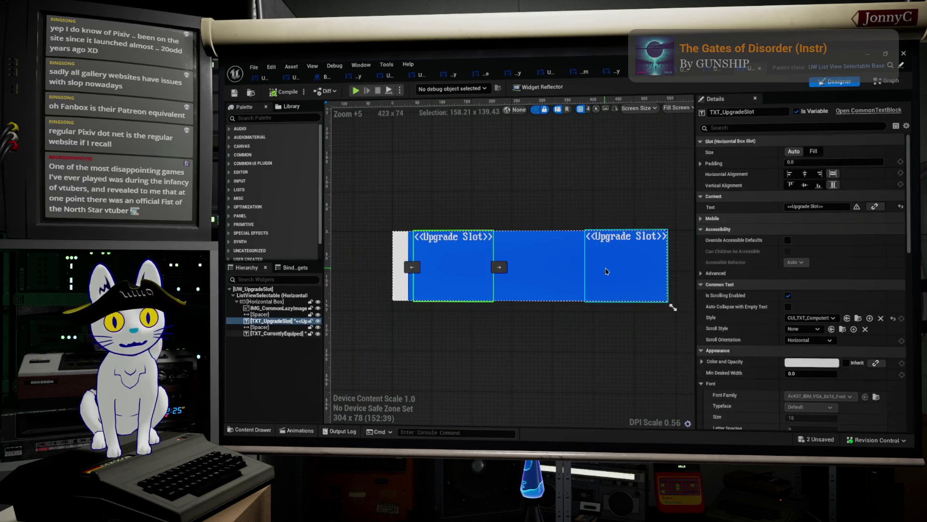
left_click(804, 173)
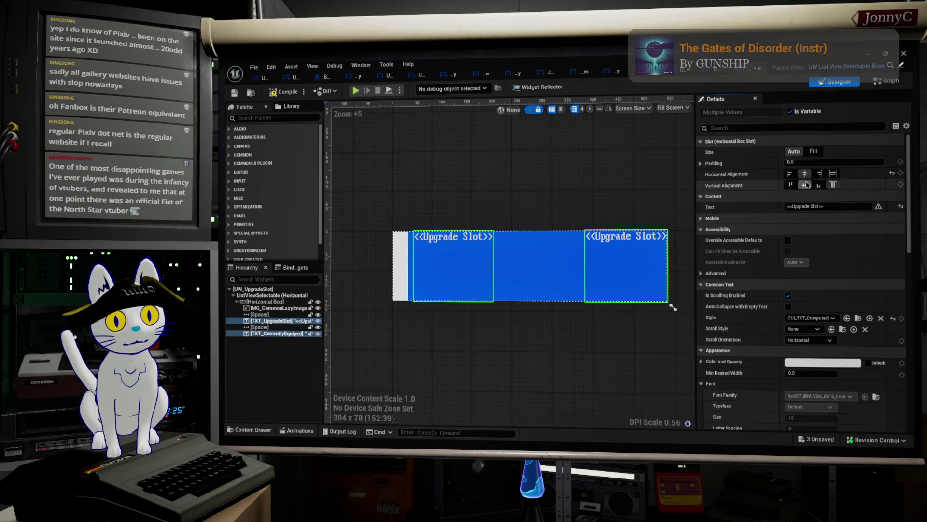
left_click(833, 173)
left_click(805, 184)
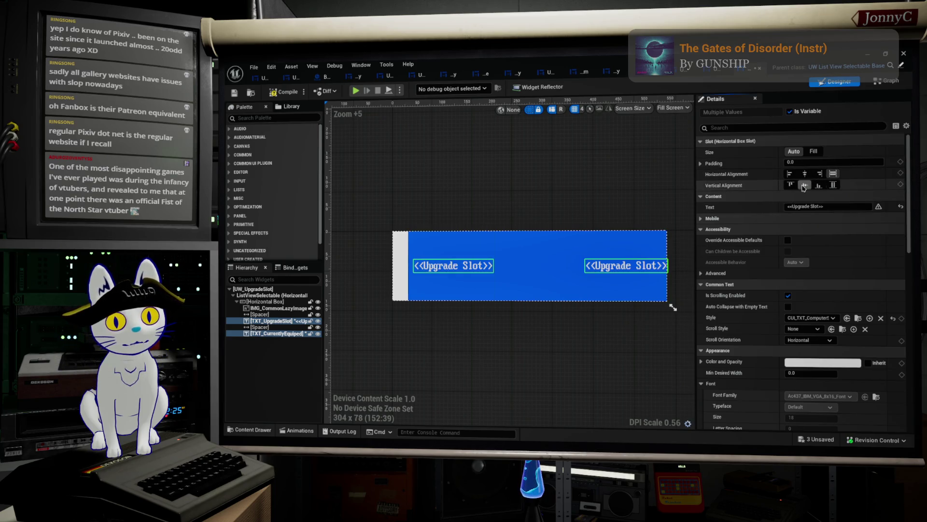
Give the left label a new text style and the right label CUI_TXT_General_Deminshed_Style.
left_click(450, 266)
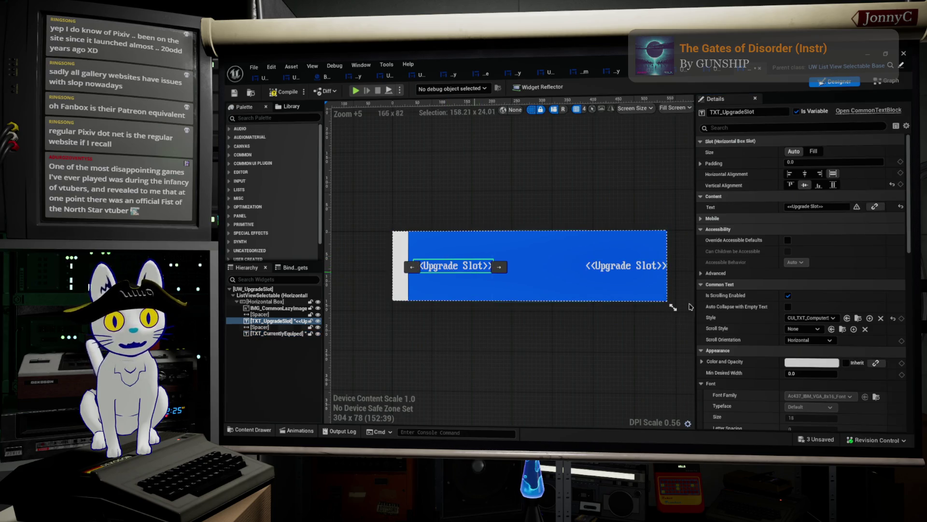
left_click(827, 318)
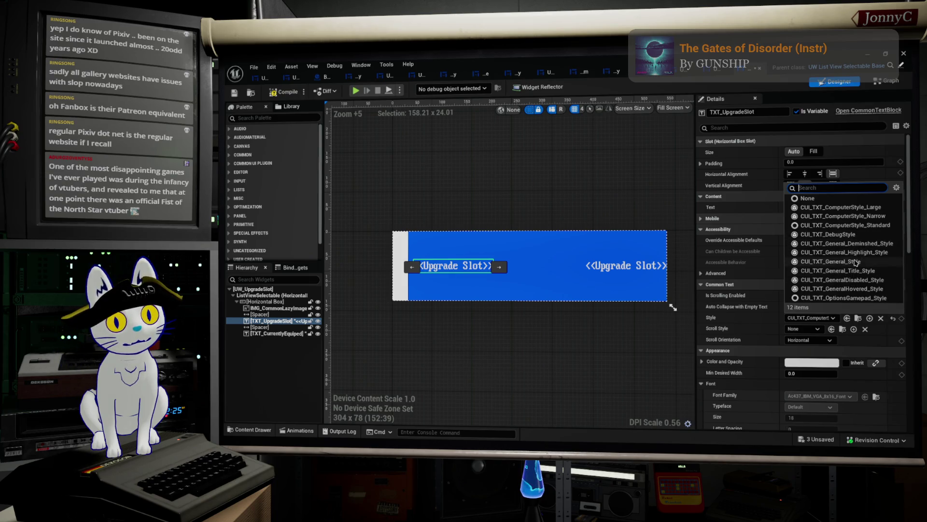
left_click(853, 271)
left_click(649, 270)
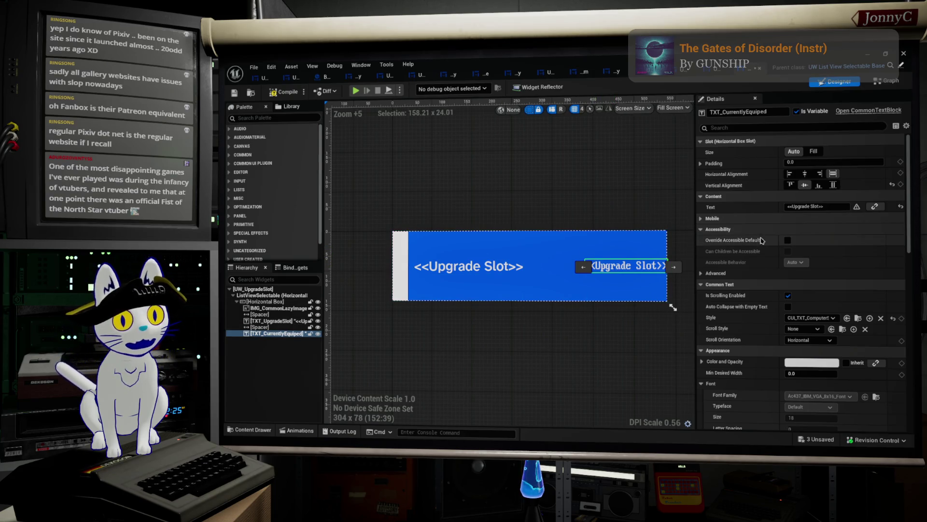
left_click(824, 318)
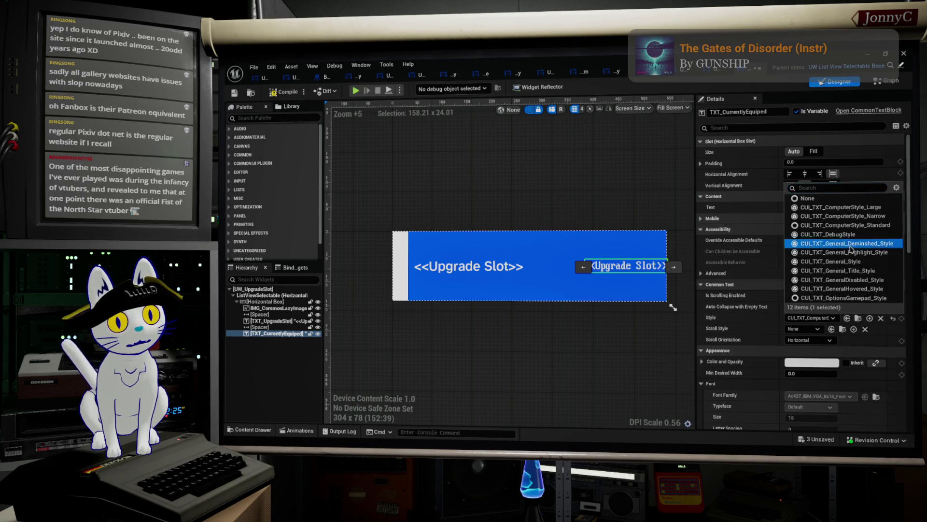
left_click(845, 243)
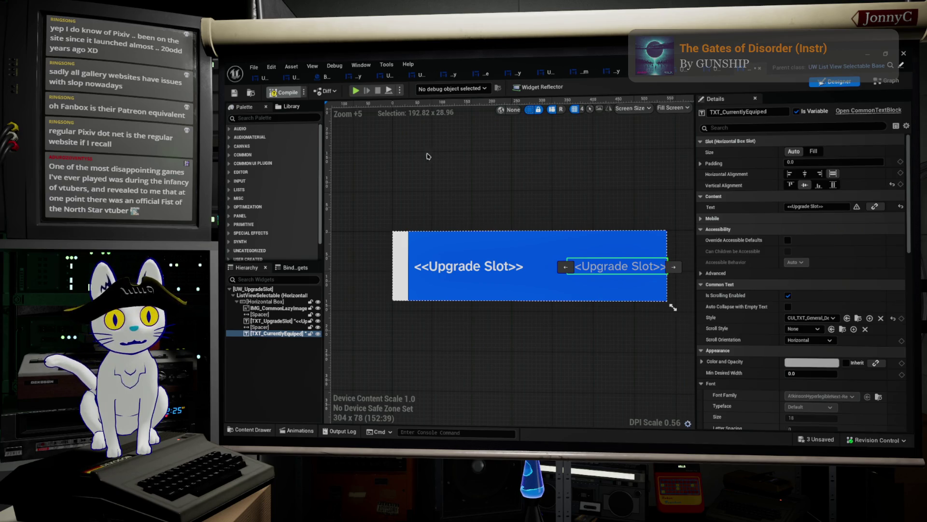
Compile UW_UpgradeSlot and return to the UI_ManageInventory designer.
left_click(235, 92)
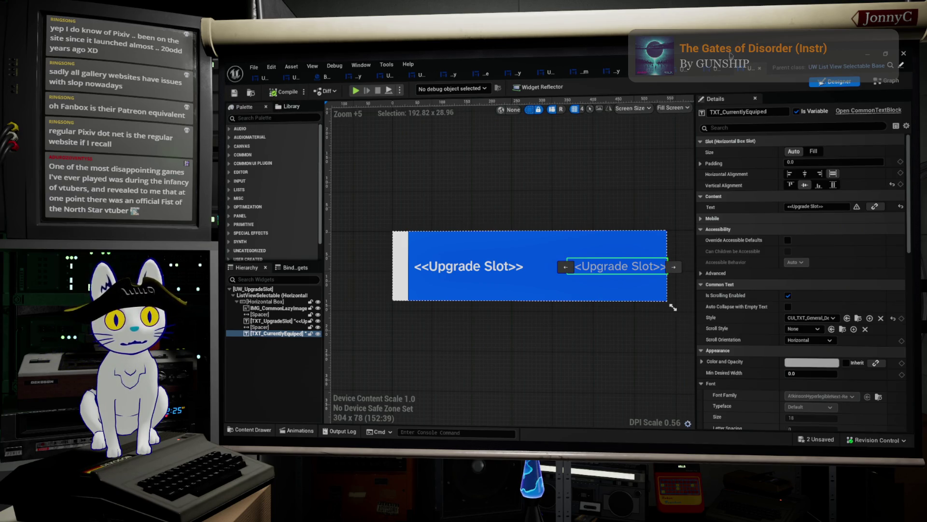
left_click(717, 75)
scroll(523, 273, "up", 5)
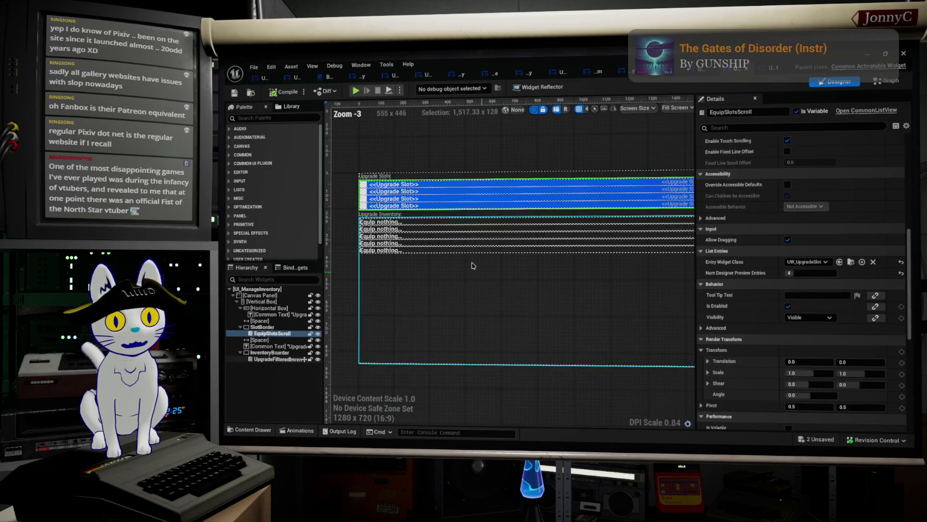
Run Find References by Name on the UpgradeFilteredInventory list.
left_click(445, 236)
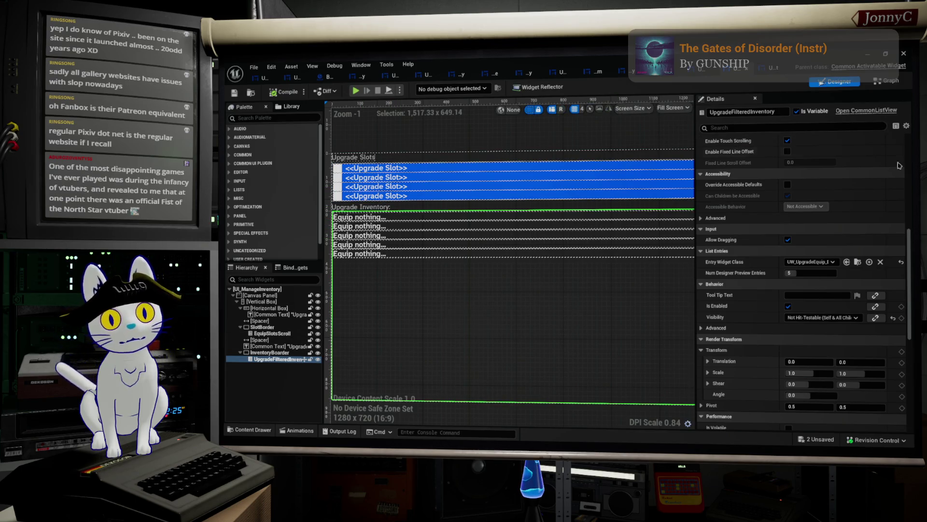
scroll(883, 292, "down", 1)
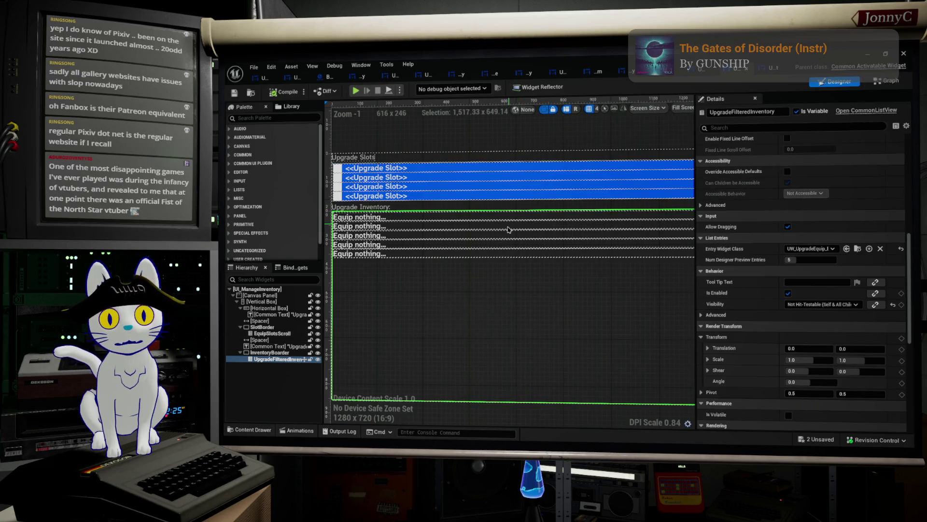
right_click(496, 237)
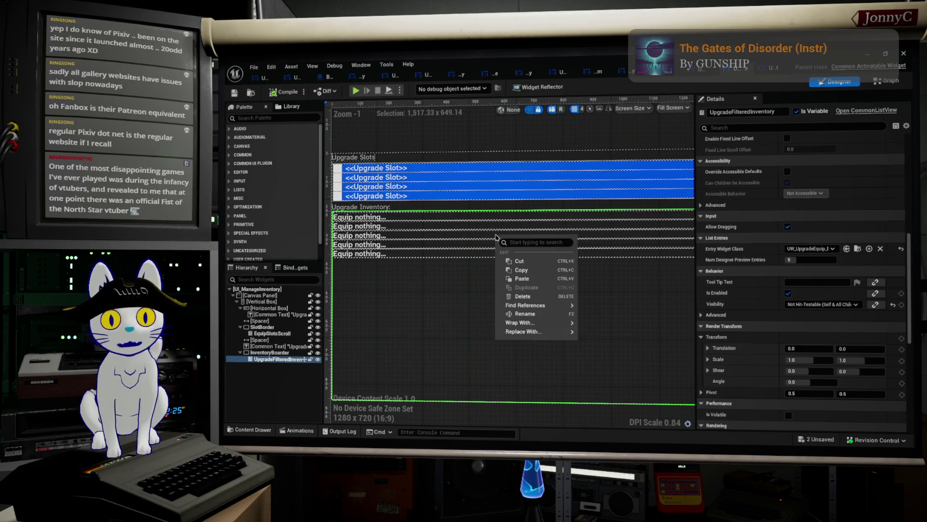
mouse_move(568, 305)
left_click(619, 309)
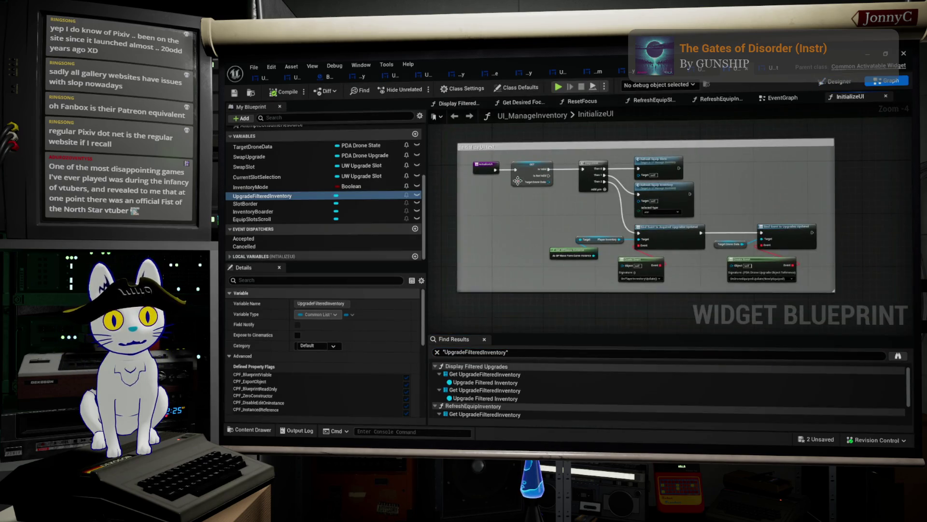
Clear the variable selection and pan around the InitializeUI graph.
scroll(517, 181, "up", 1)
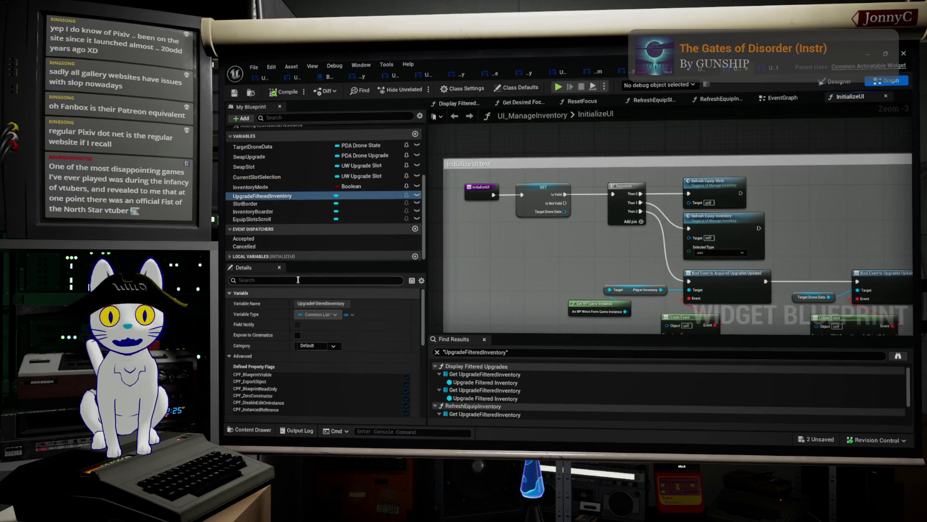
scroll(263, 212, "up", 3)
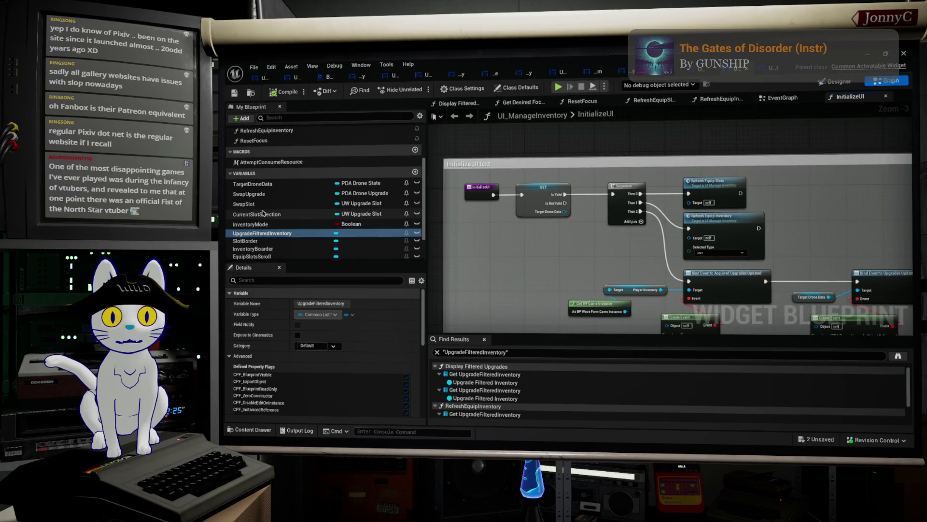
scroll(273, 202, "up", 1)
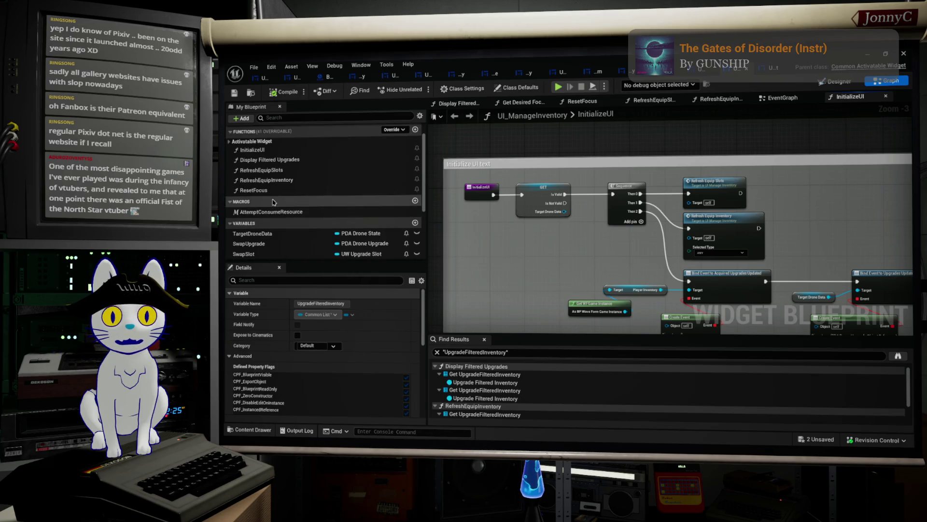
left_click(282, 153)
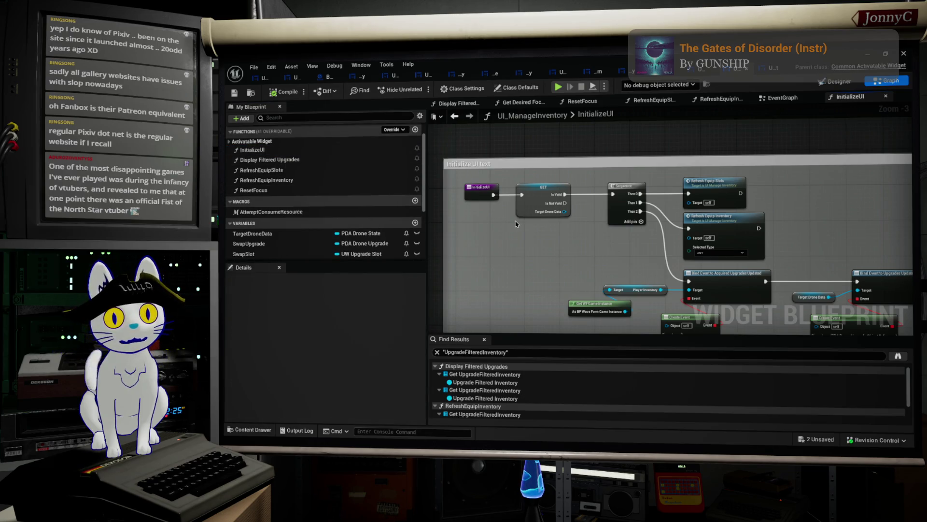
scroll(544, 236, "up", 2)
mouse_move(584, 254)
left_mouse_down()
mouse_move(346, 196)
mouse_move(714, 286)
left_mouse_up()
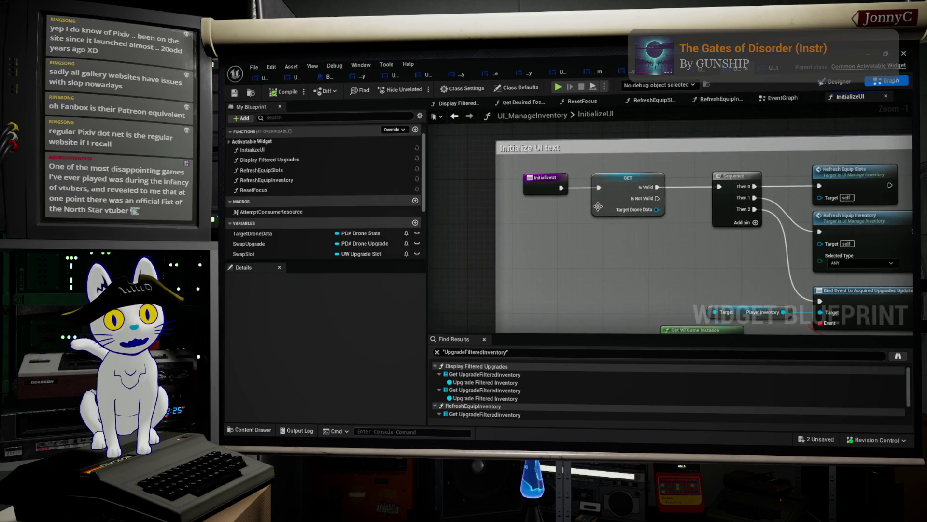
scroll(271, 212, "down", 3)
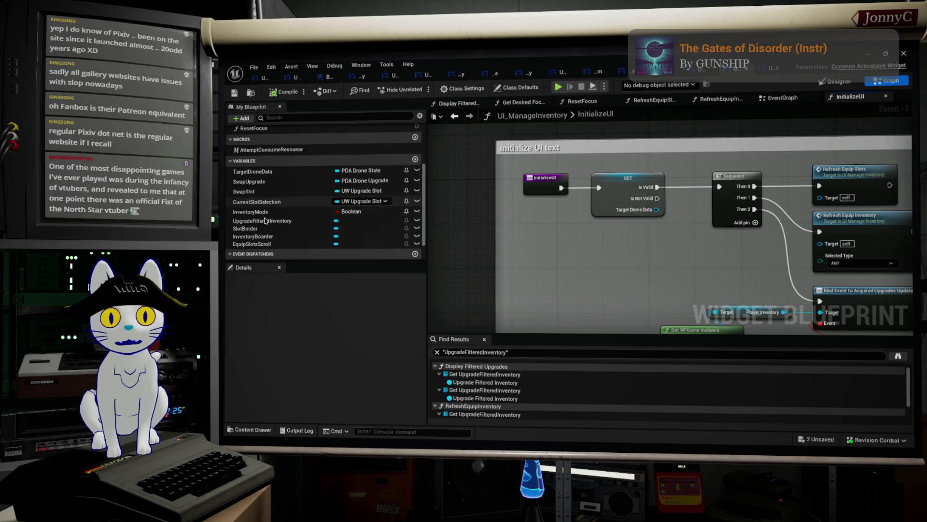
scroll(264, 203, "up", 5)
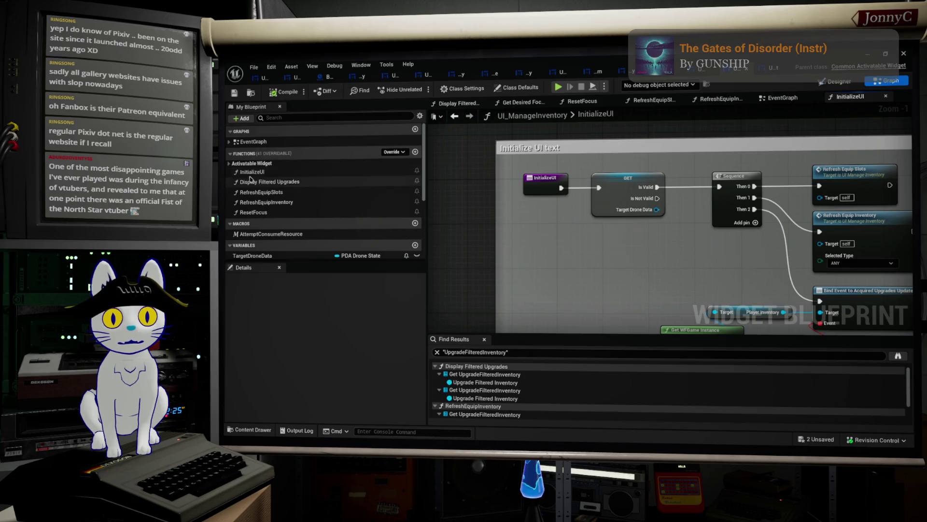
Switch to the EventGraph and frame the Bind Event to Accepted nodes.
double_click(254, 141)
scroll(703, 200, "up", 9)
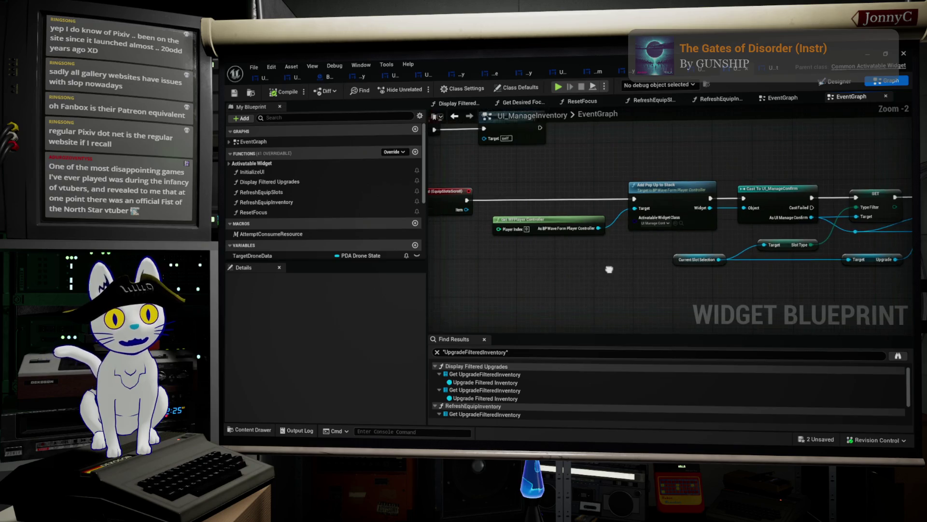
scroll(540, 218, "up", 2)
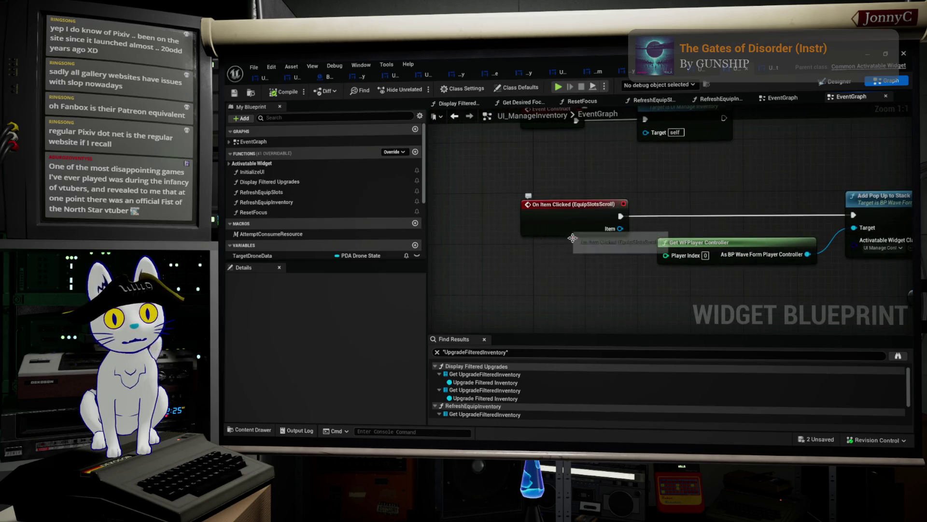
scroll(563, 229, "down", 1)
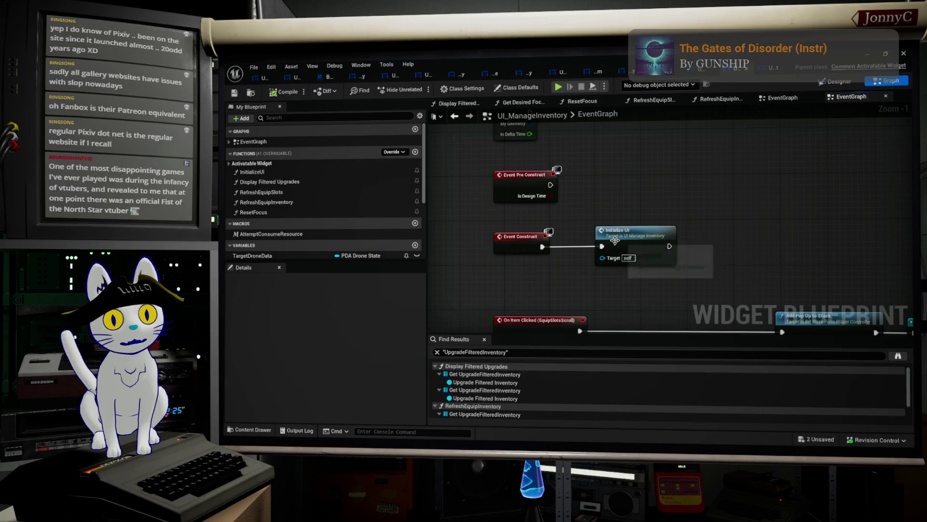
mouse_move(615, 240)
left_mouse_down()
mouse_move(532, 231)
mouse_move(524, 271)
left_mouse_up()
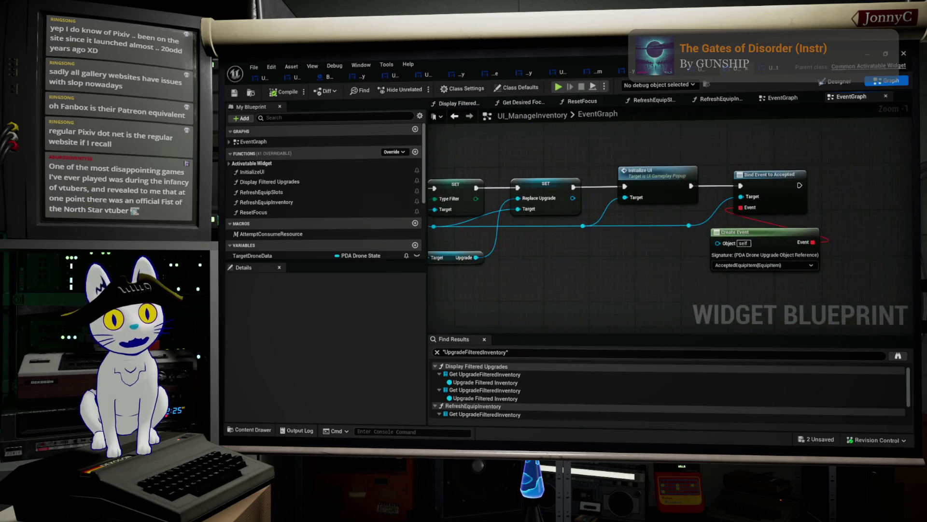